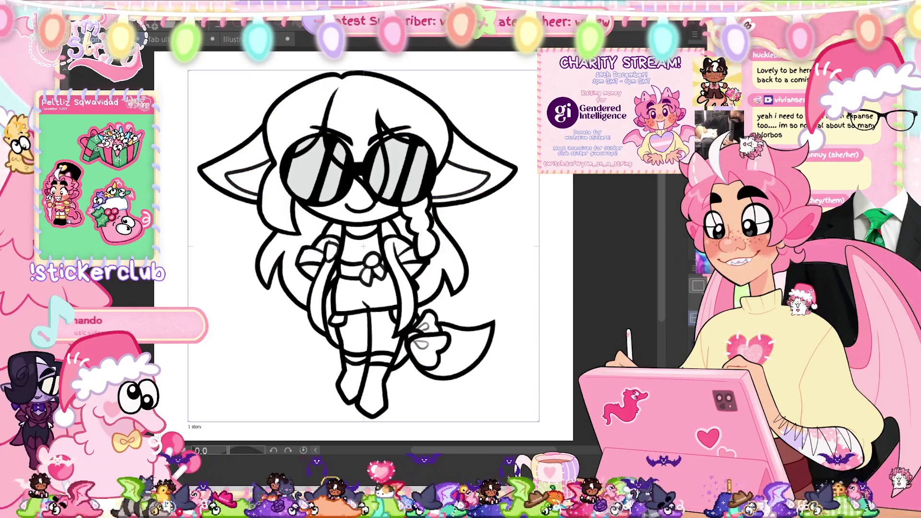
Step: Delete the red sketch layer and lasso-fill the right ear and top of the hair orange
{"action": "key", "text": "Delete"}
{"action": "key", "text": "Return"}
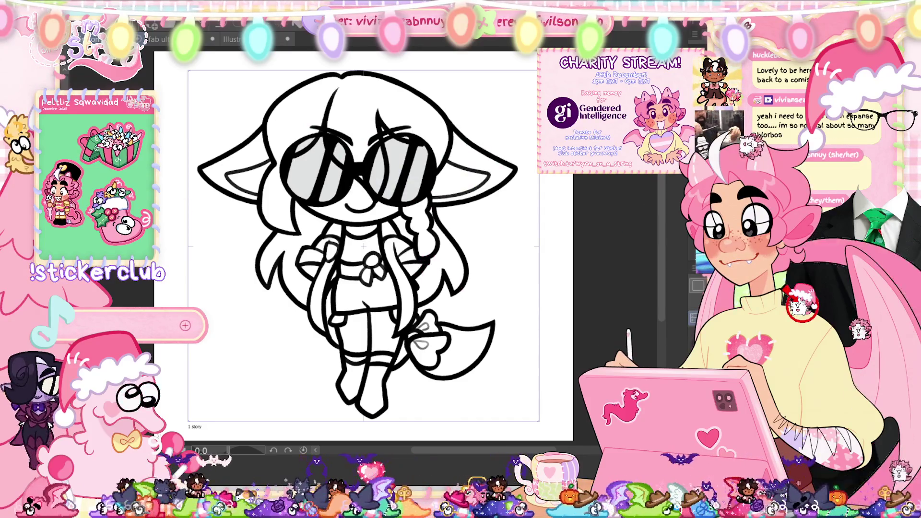
{"action": "mouse_move", "coordinate": [518, 202]}
{"action": "left_mouse_down"}
{"action": "mouse_move", "coordinate": [437, 211]}
{"action": "mouse_move", "coordinate": [451, 144]}
{"action": "mouse_move", "coordinate": [516, 182]}
{"action": "left_mouse_up"}
{"action": "mouse_move", "coordinate": [384, 127]}
{"action": "left_mouse_down"}
{"action": "mouse_move", "coordinate": [460, 161]}
{"action": "mouse_move", "coordinate": [364, 201]}
{"action": "mouse_move", "coordinate": [292, 165]}
{"action": "mouse_move", "coordinate": [253, 206]}
{"action": "mouse_move", "coordinate": [305, 216]}
{"action": "left_mouse_up"}
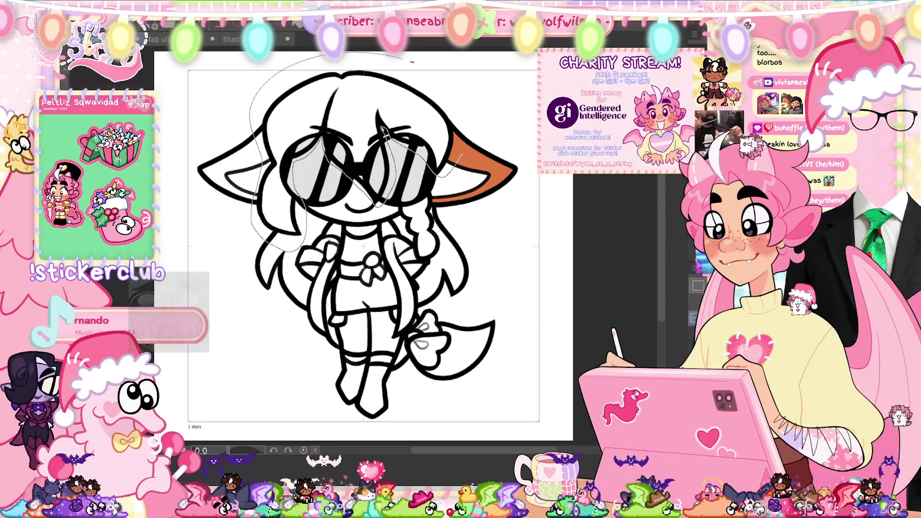
{"action": "left_click_drag", "start_coordinate": [397, 57], "coordinate": [500, 156]}
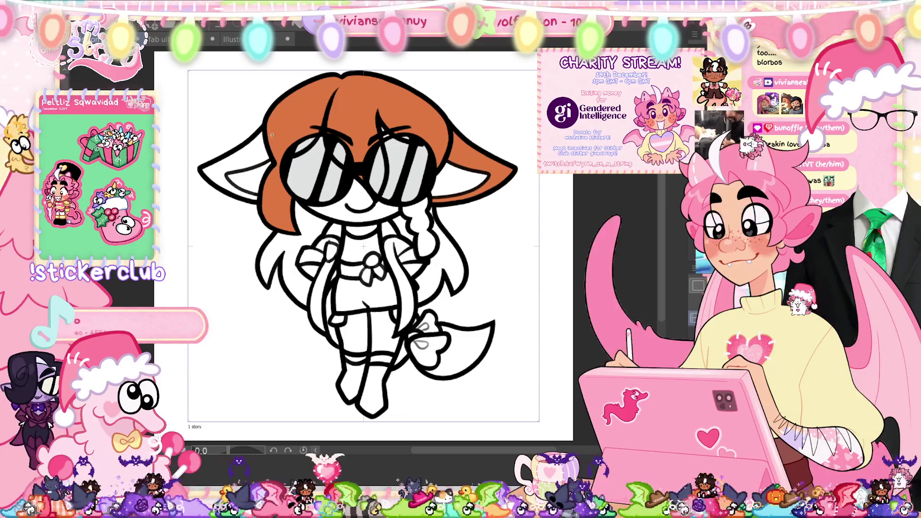
Step: Fill the left ear and the hair by the raised hand, tail, left arm and left leg orange
{"action": "mouse_move", "coordinate": [269, 113]}
{"action": "left_mouse_down"}
{"action": "mouse_move", "coordinate": [300, 108]}
{"action": "mouse_move", "coordinate": [288, 112]}
{"action": "left_mouse_up"}
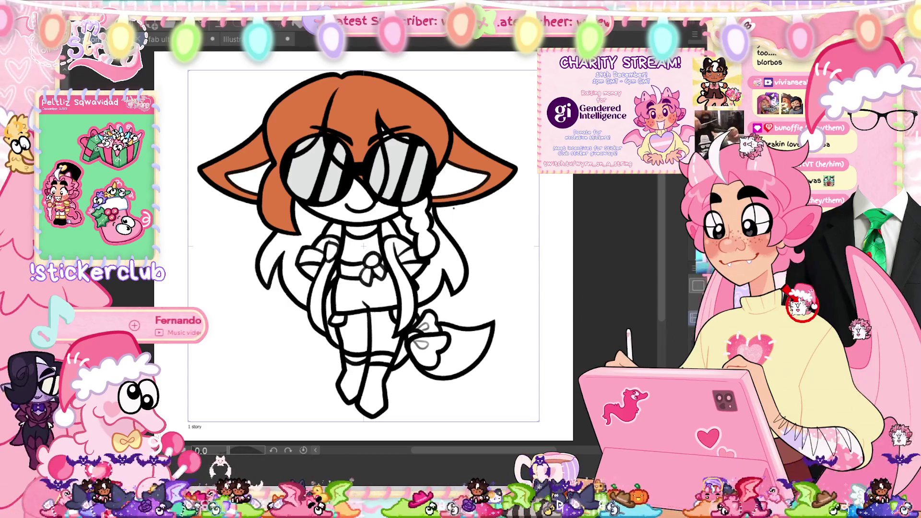
{"action": "mouse_move", "coordinate": [399, 202]}
{"action": "left_mouse_down"}
{"action": "mouse_move", "coordinate": [441, 242]}
{"action": "mouse_move", "coordinate": [422, 261]}
{"action": "left_mouse_up"}
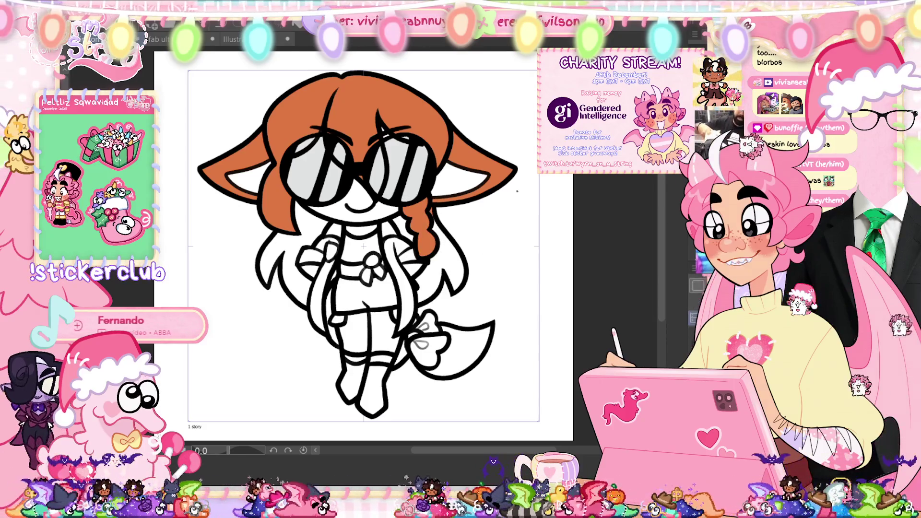
{"action": "left_click_drag", "start_coordinate": [493, 271], "coordinate": [411, 308]}
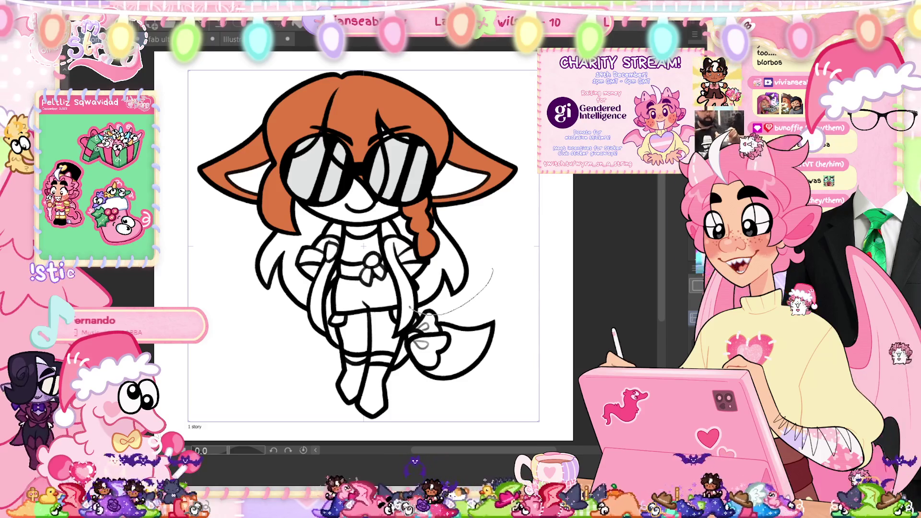
{"action": "left_click_drag", "start_coordinate": [452, 210], "coordinate": [434, 211]}
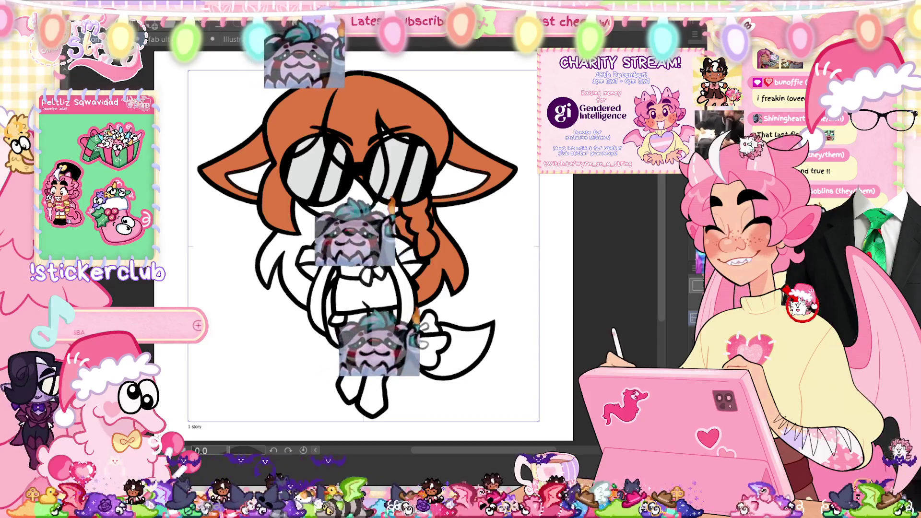
{"action": "mouse_move", "coordinate": [326, 213]}
{"action": "left_mouse_down"}
{"action": "mouse_move", "coordinate": [247, 259]}
{"action": "mouse_move", "coordinate": [316, 269]}
{"action": "mouse_move", "coordinate": [327, 213]}
{"action": "left_mouse_up"}
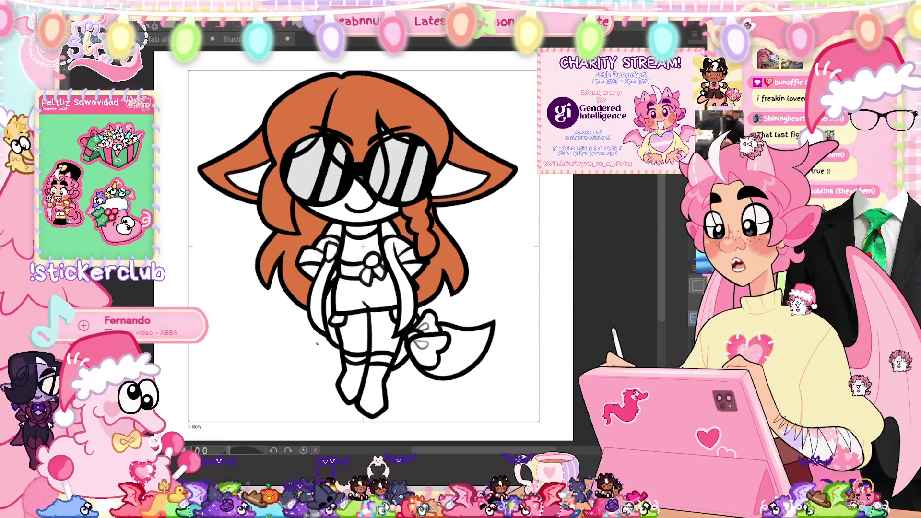
{"action": "left_click_drag", "start_coordinate": [316, 342], "coordinate": [337, 320]}
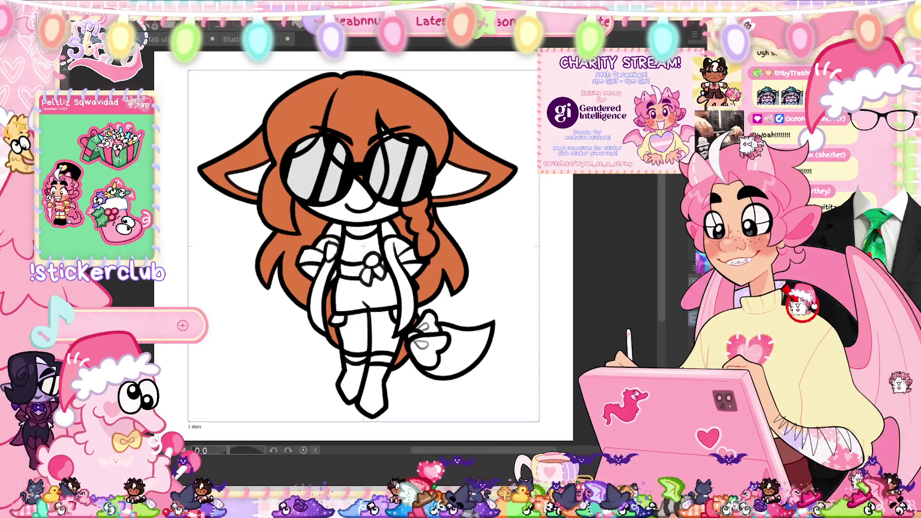
{"action": "key", "text": "ctrl+Tab"}
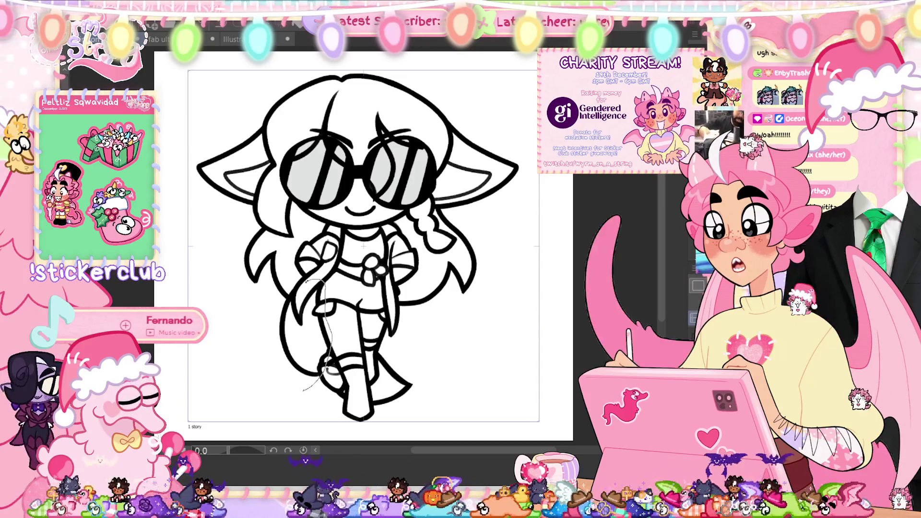
Step: Fill the long hair on both sides, the inner right ear and the braid orange
{"action": "left_click_drag", "start_coordinate": [294, 289], "coordinate": [269, 341]}
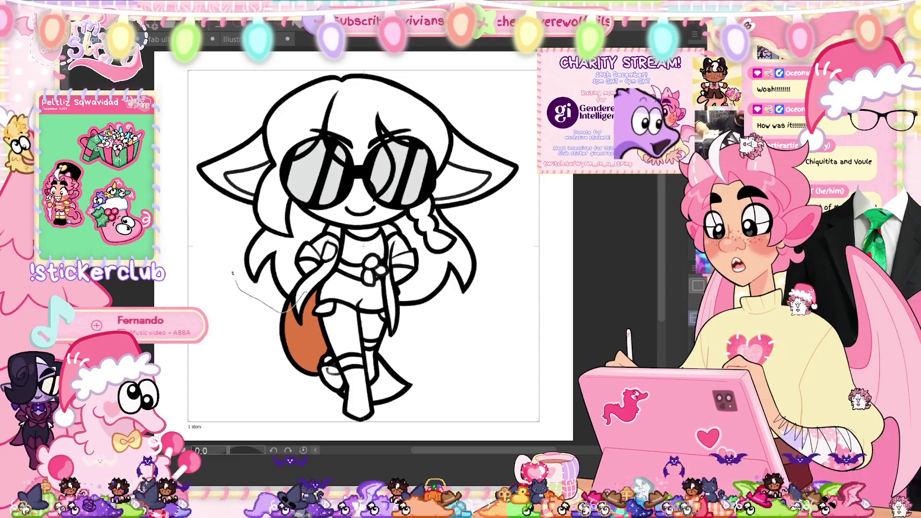
{"action": "mouse_move", "coordinate": [326, 211]}
{"action": "left_mouse_down"}
{"action": "mouse_move", "coordinate": [287, 312]}
{"action": "mouse_move", "coordinate": [307, 206]}
{"action": "left_mouse_up"}
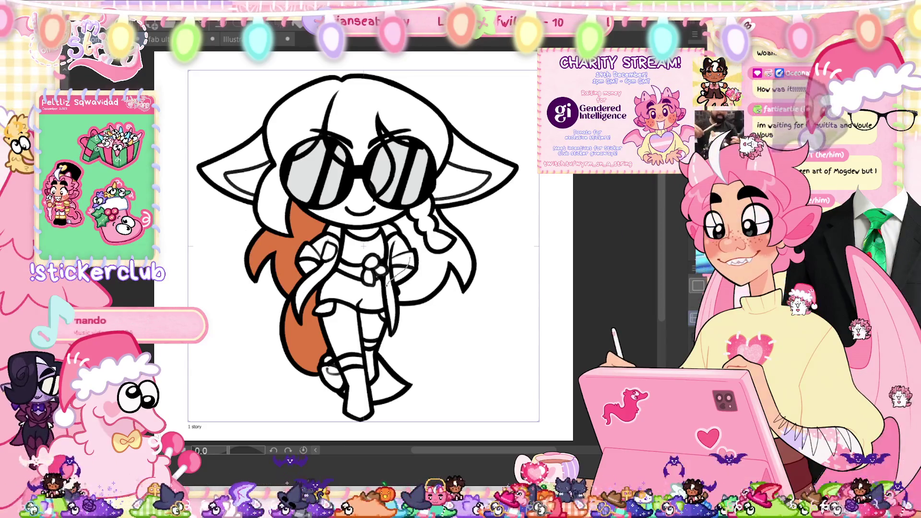
{"action": "mouse_move", "coordinate": [412, 211]}
{"action": "left_mouse_down"}
{"action": "mouse_move", "coordinate": [391, 288]}
{"action": "mouse_move", "coordinate": [413, 214]}
{"action": "mouse_move", "coordinate": [449, 178]}
{"action": "left_mouse_up"}
{"action": "left_click_drag", "start_coordinate": [508, 116], "coordinate": [434, 207]}
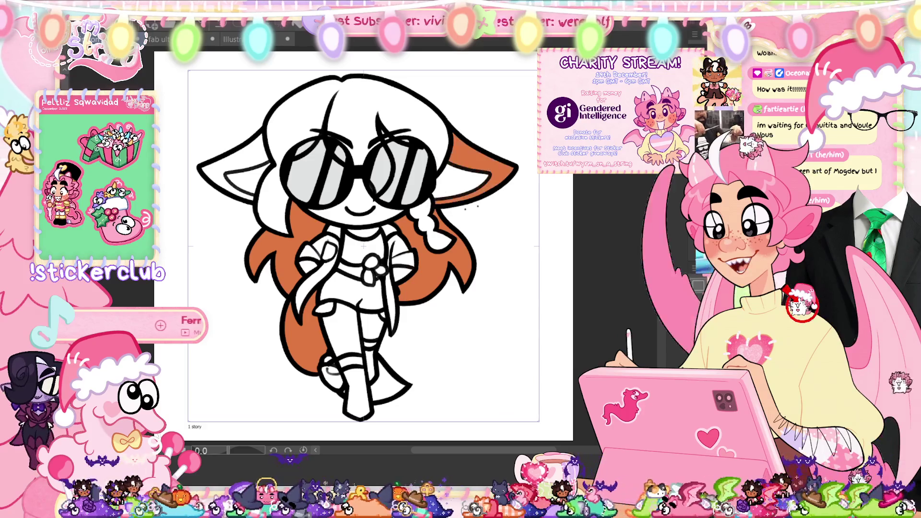
{"action": "mouse_move", "coordinate": [429, 254]}
{"action": "left_mouse_down"}
{"action": "mouse_move", "coordinate": [441, 221]}
{"action": "mouse_move", "coordinate": [429, 254]}
{"action": "left_mouse_up"}
Step: Fill the hair on top of the head around the glasses and the left ear orange
{"action": "mouse_move", "coordinate": [406, 146]}
{"action": "left_mouse_down"}
{"action": "mouse_move", "coordinate": [461, 139]}
{"action": "mouse_move", "coordinate": [432, 192]}
{"action": "left_mouse_up"}
{"action": "left_click_drag", "start_coordinate": [378, 127], "coordinate": [398, 179]}
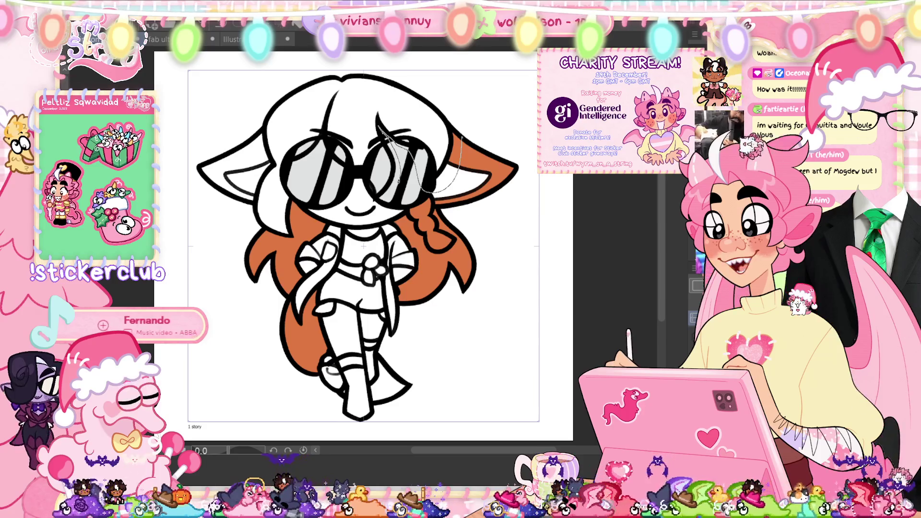
{"action": "mouse_move", "coordinate": [331, 166]}
{"action": "left_mouse_down"}
{"action": "mouse_move", "coordinate": [302, 148]}
{"action": "mouse_move", "coordinate": [293, 240]}
{"action": "left_mouse_up"}
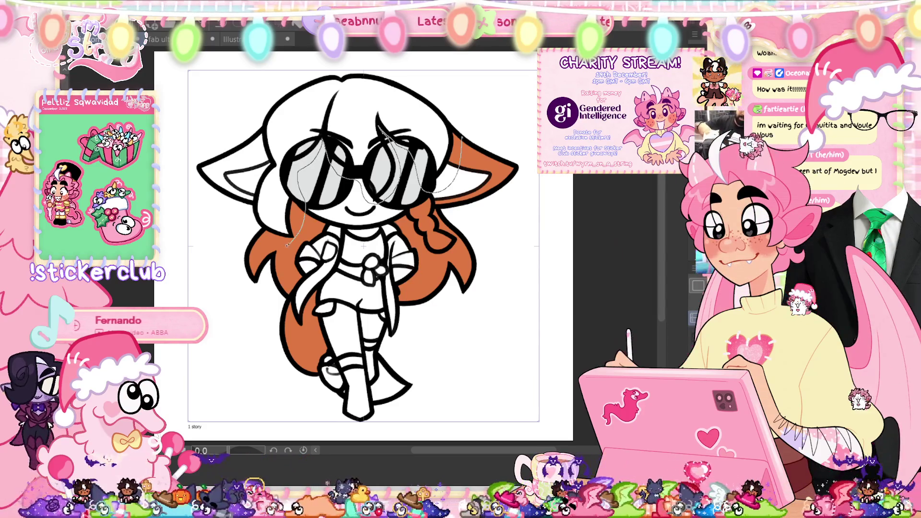
{"action": "mouse_move", "coordinate": [256, 177]}
{"action": "left_mouse_down"}
{"action": "mouse_move", "coordinate": [268, 105]}
{"action": "mouse_move", "coordinate": [283, 149]}
{"action": "mouse_move", "coordinate": [254, 176]}
{"action": "left_mouse_up"}
{"action": "left_click_drag", "start_coordinate": [235, 219], "coordinate": [254, 116]}
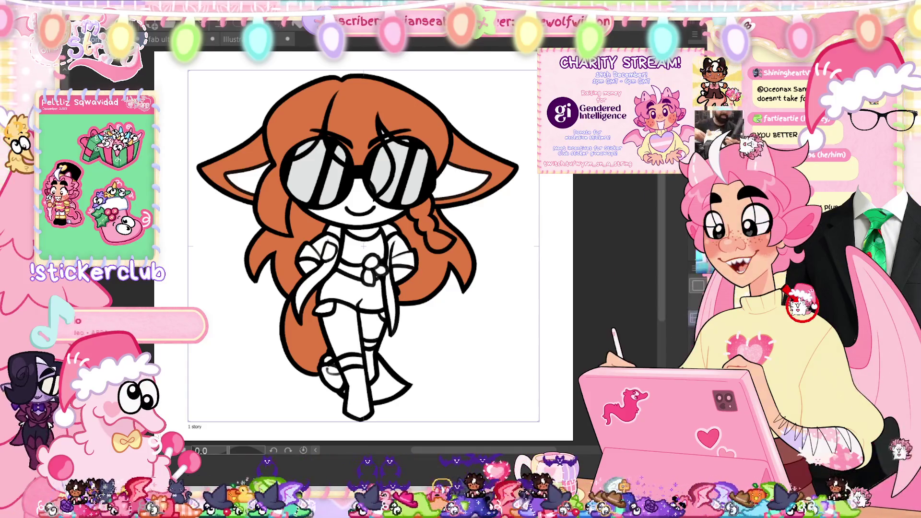
{"action": "key", "text": "ctrl+Tab"}
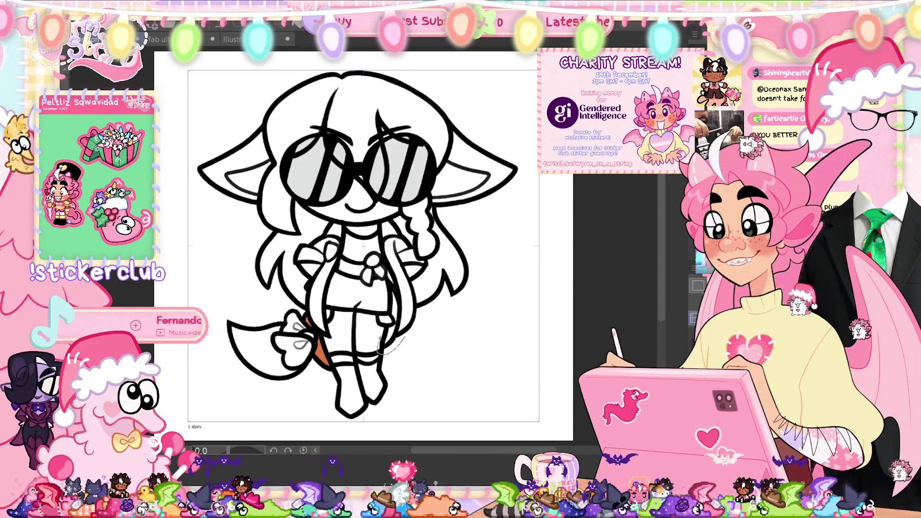
Step: Fill the tail base, leg-side hair, right ear and top hair around the lenses orange
{"action": "mouse_move", "coordinate": [381, 343]}
{"action": "left_mouse_down"}
{"action": "mouse_move", "coordinate": [424, 300]}
{"action": "mouse_move", "coordinate": [422, 247]}
{"action": "mouse_move", "coordinate": [443, 214]}
{"action": "left_mouse_up"}
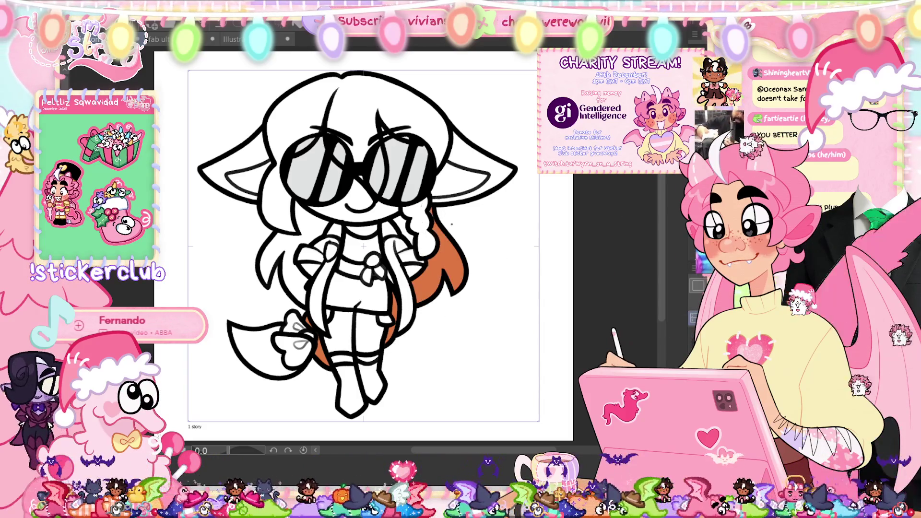
{"action": "left_click_drag", "start_coordinate": [479, 98], "coordinate": [503, 203]}
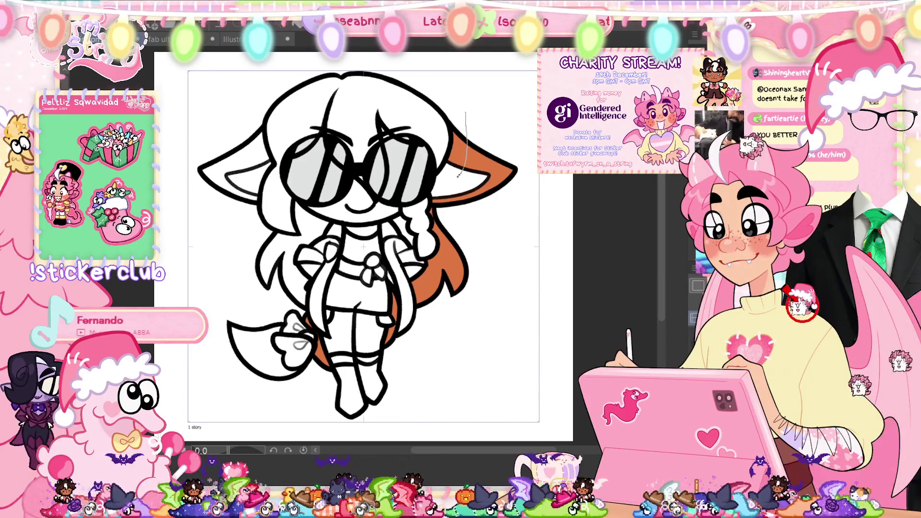
{"action": "left_click_drag", "start_coordinate": [357, 191], "coordinate": [384, 129]}
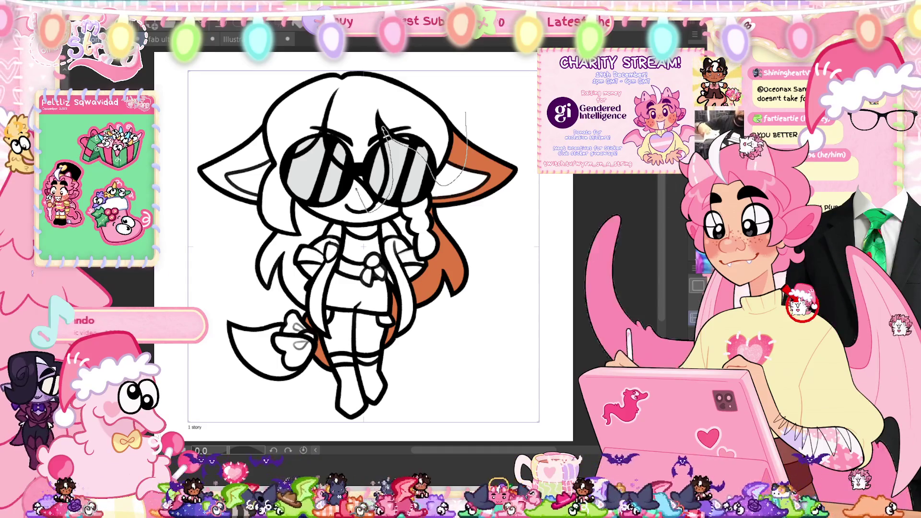
{"action": "left_click_drag", "start_coordinate": [317, 144], "coordinate": [254, 225]}
{"action": "left_click_drag", "start_coordinate": [465, 113], "coordinate": [496, 164]}
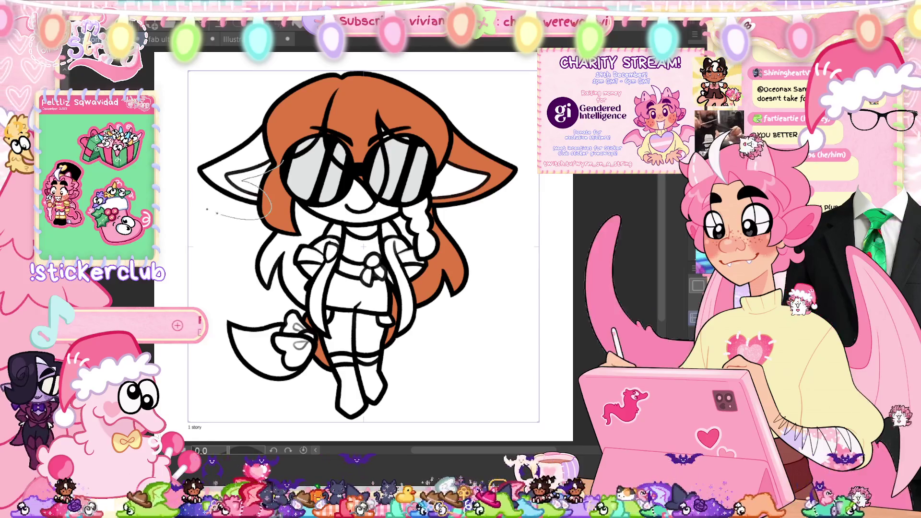
Step: Fill the outer left ear and the hair strand beside the left arm orange
{"action": "left_click", "coordinate": [249, 161]}
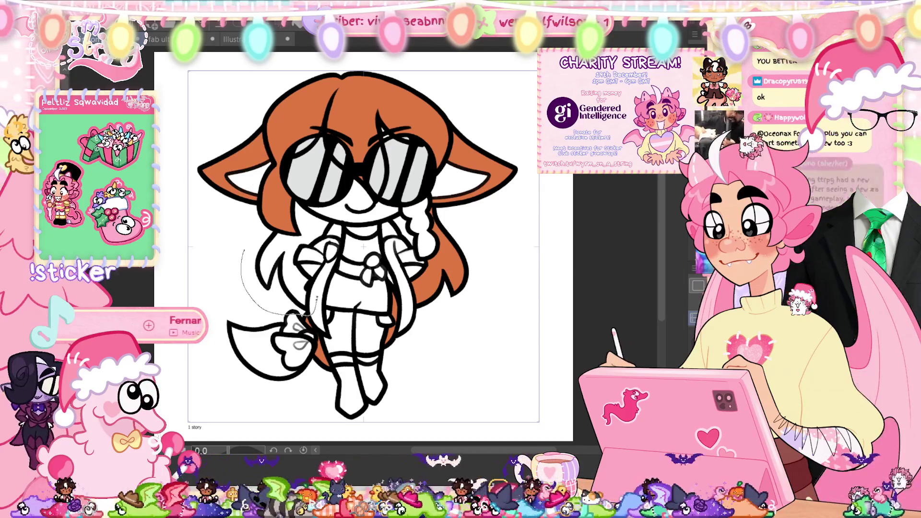
{"action": "mouse_move", "coordinate": [297, 197]}
{"action": "left_mouse_down"}
{"action": "mouse_move", "coordinate": [317, 288]}
{"action": "mouse_move", "coordinate": [326, 226]}
{"action": "left_mouse_up"}
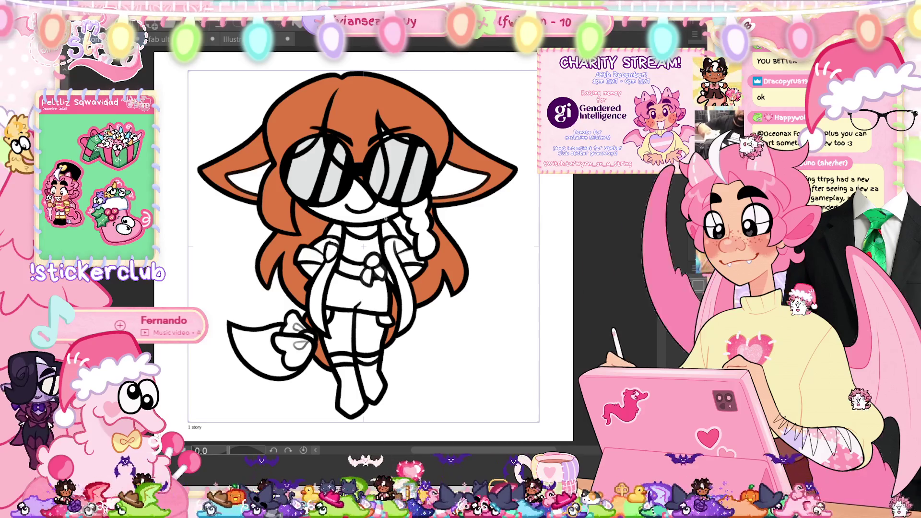
{"action": "left_click_drag", "start_coordinate": [405, 211], "coordinate": [417, 254]}
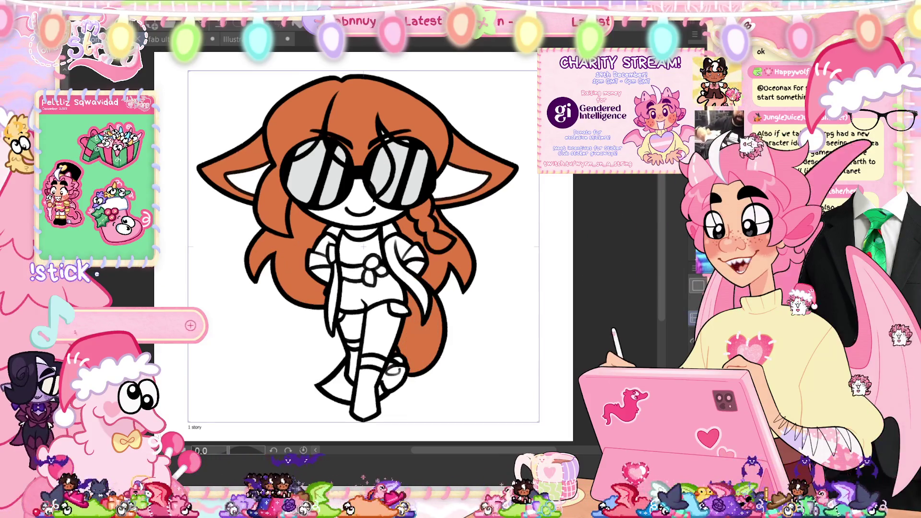
{"action": "key", "text": "Tab"}
Step: Play the walk cycle on the timeline, stop it, and hide the timeline again
{"action": "left_click", "coordinate": [222, 371]}
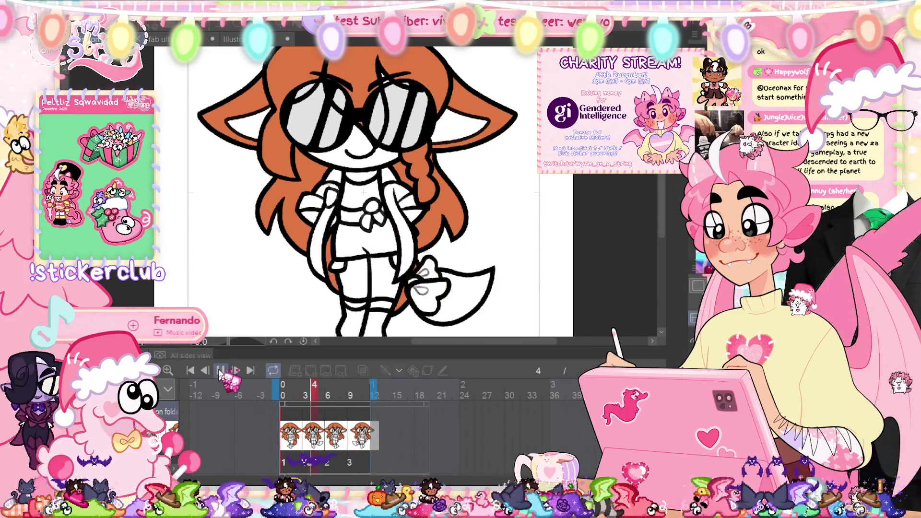
{"action": "left_click", "coordinate": [221, 371]}
{"action": "key", "text": "Tab"}
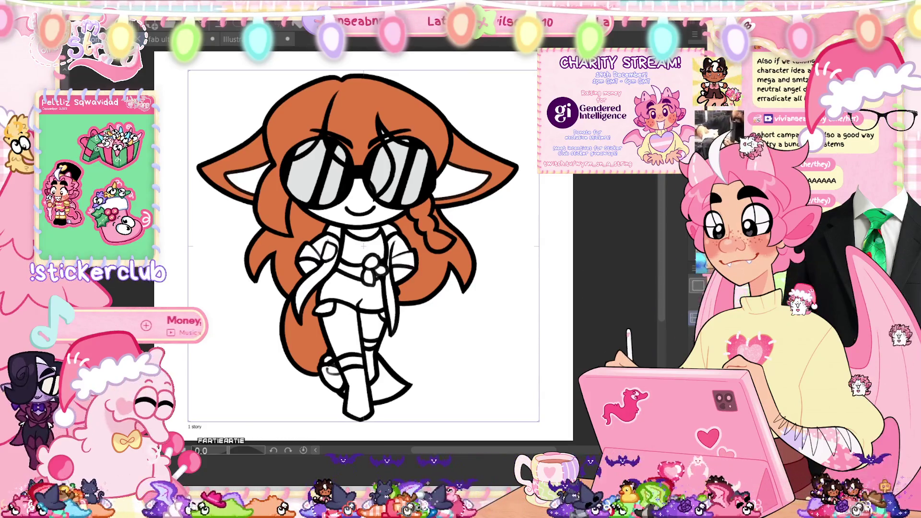
{"action": "key", "text": "ctrl+z"}
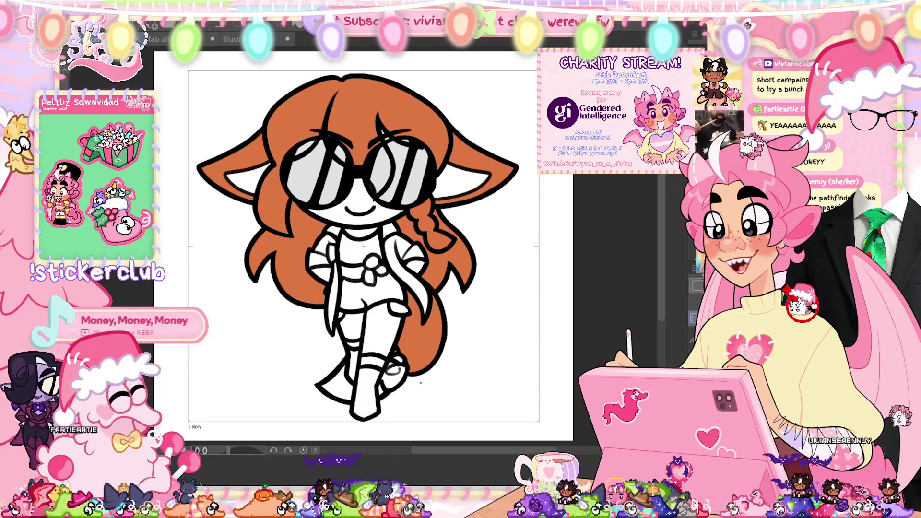
Step: Zoom in, then fit the whole character back in view
{"action": "scroll", "coordinate": [421, 382], "scroll_direction": "up", "scroll_amount": 5}
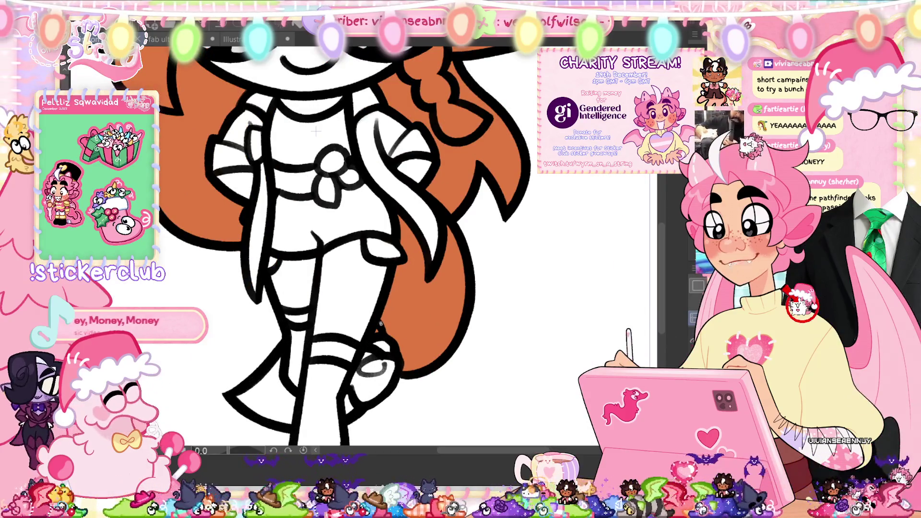
{"action": "key", "text": "ctrl+0"}
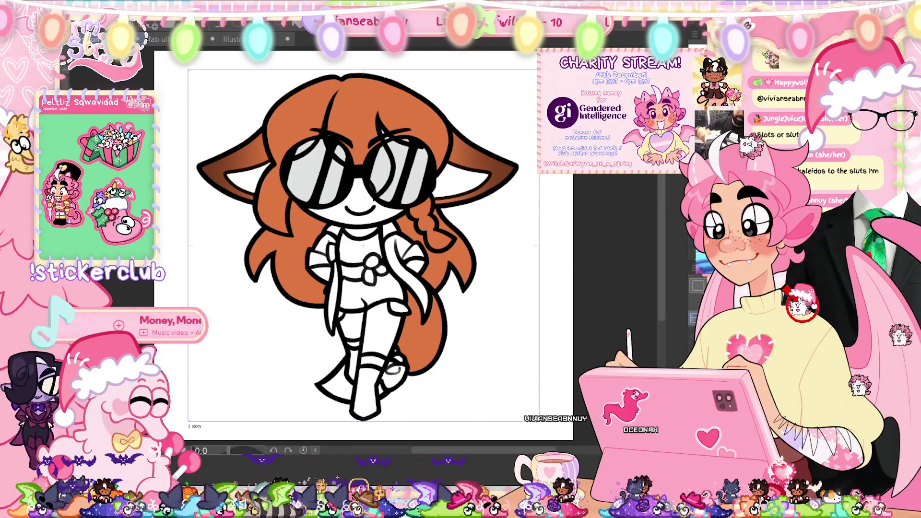
Step: Advance two cels to the tail-at-lower-right pose, commit a transform, and check with a mirrored view
{"action": "key", "text": "Right"}
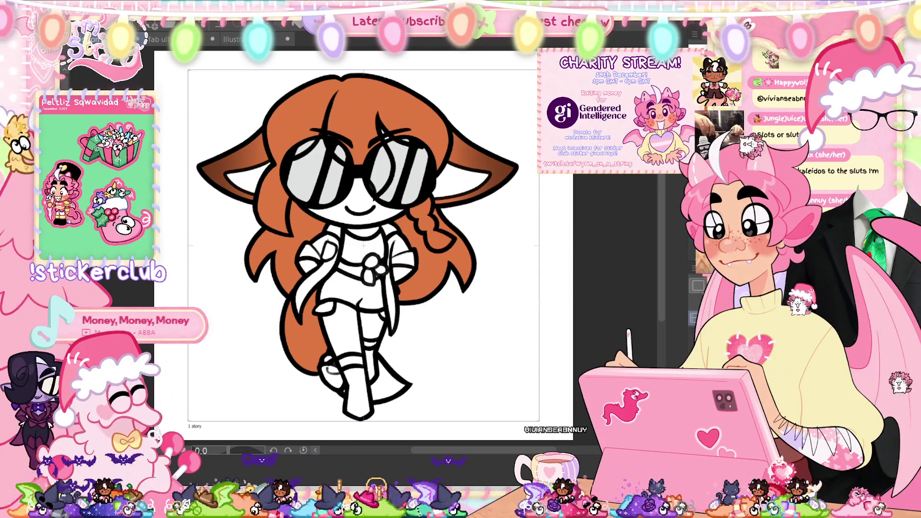
{"action": "key", "text": "Right"}
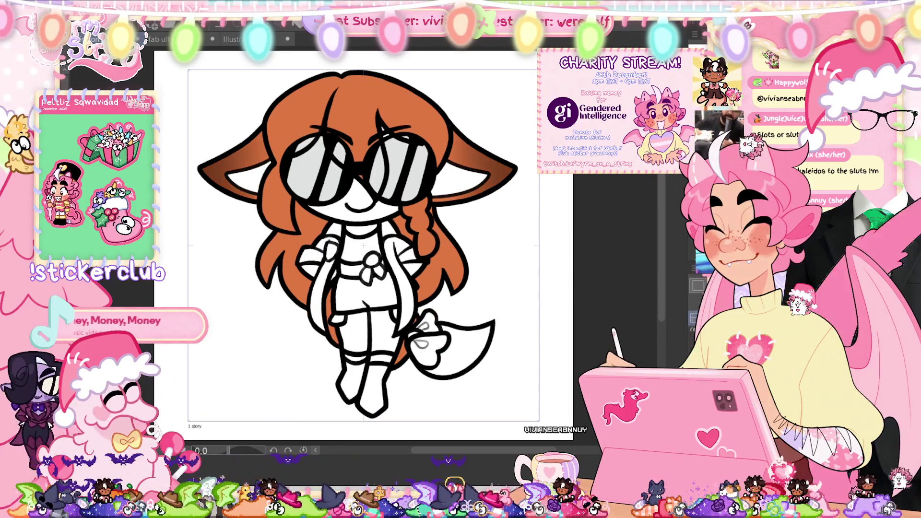
{"action": "key", "text": "ctrl+t"}
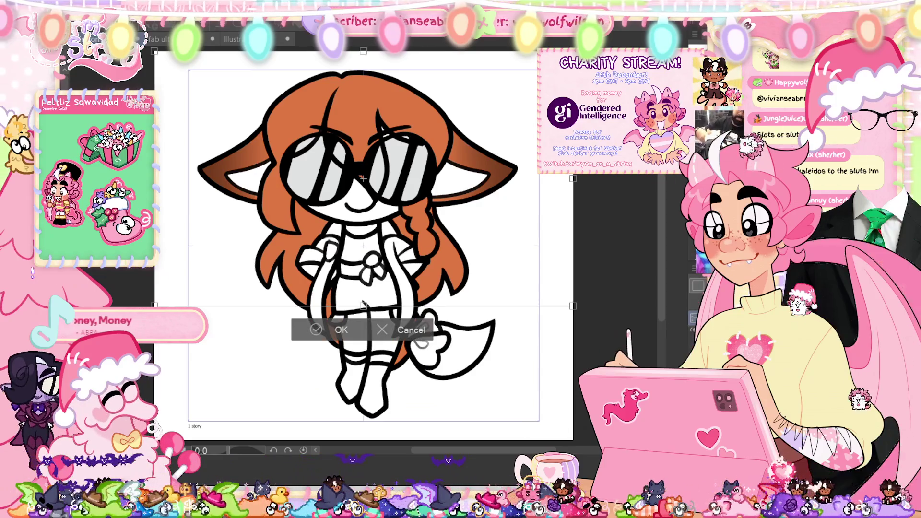
{"action": "left_click", "coordinate": [336, 332]}
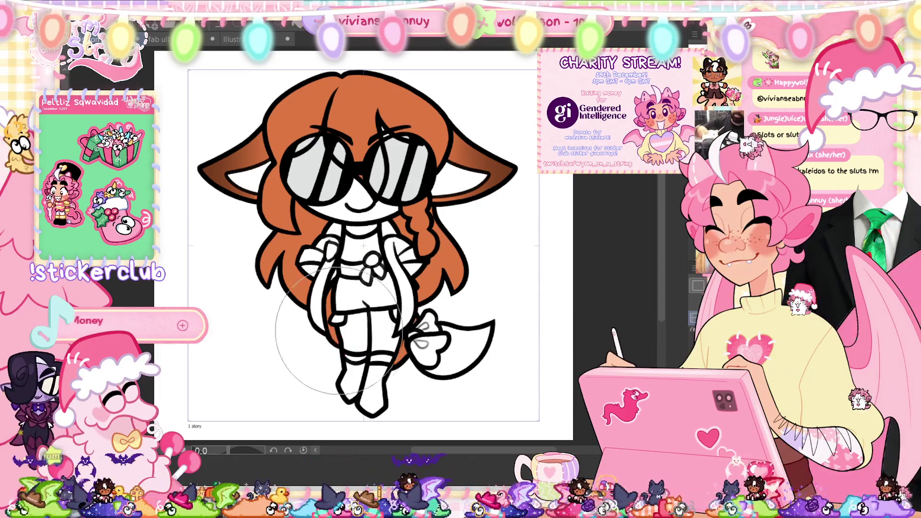
{"action": "key", "text": "h"}
{"action": "key", "text": "h"}
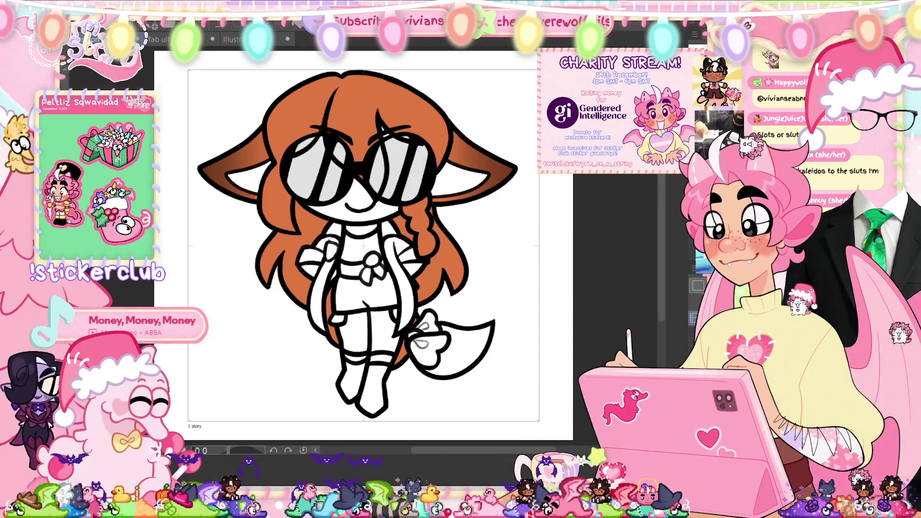
{"action": "key", "text": "ctrl+z"}
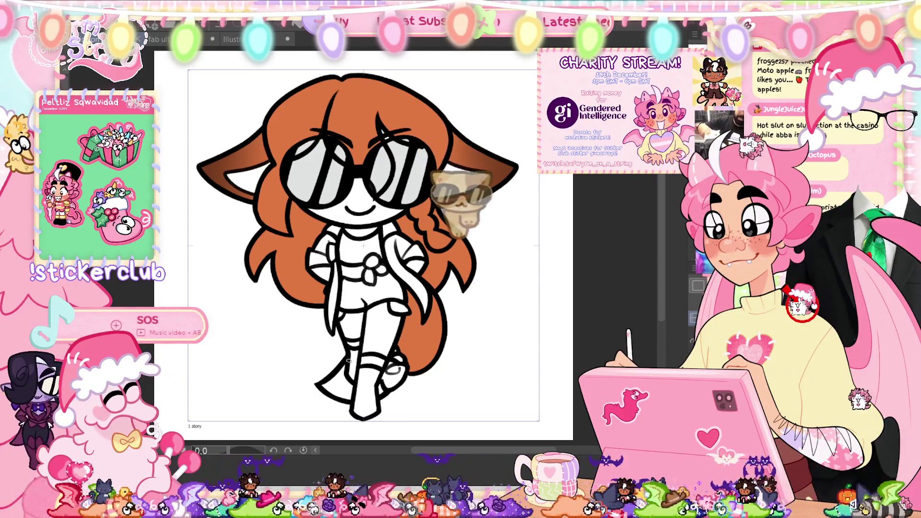
Step: Zoom to the legs, step back and forth between frames, and try transforming the current frame
{"action": "scroll", "coordinate": [350, 361], "scroll_direction": "up", "scroll_amount": 2}
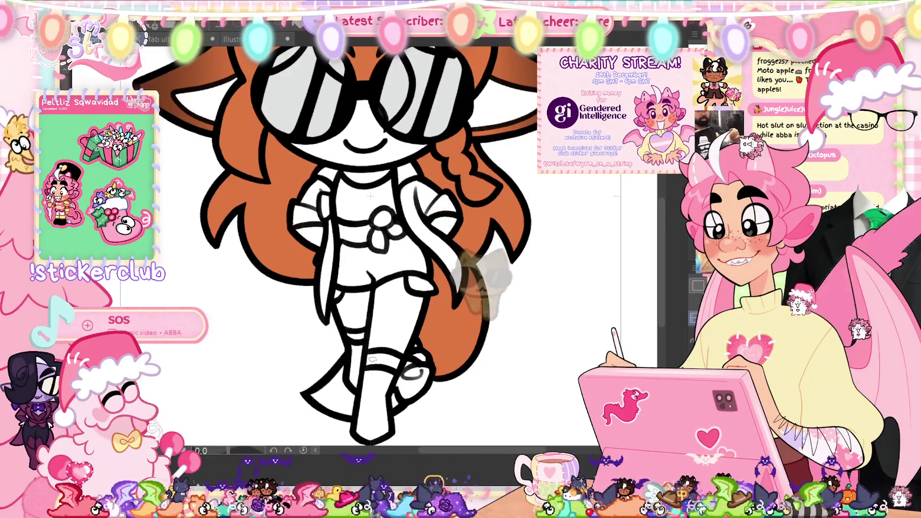
{"action": "left_click_drag", "start_coordinate": [366, 340], "coordinate": [381, 292]}
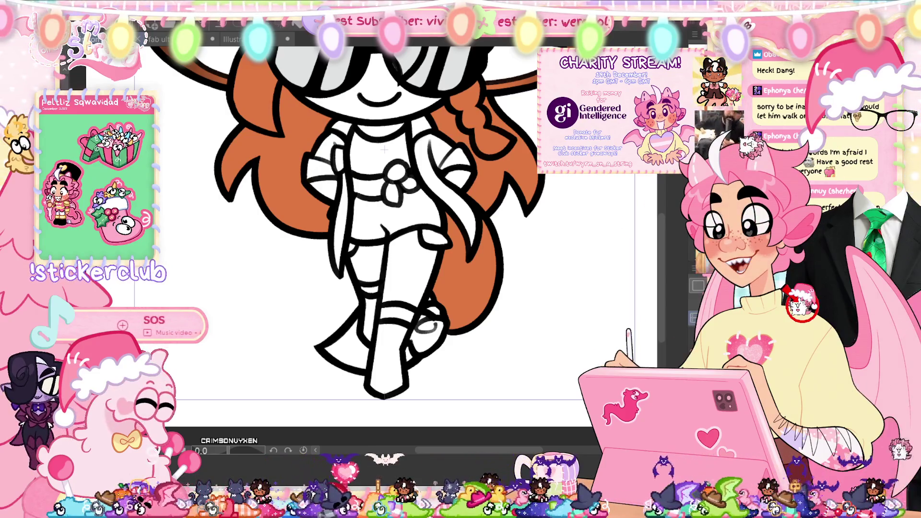
{"action": "key", "text": "ctrl+z"}
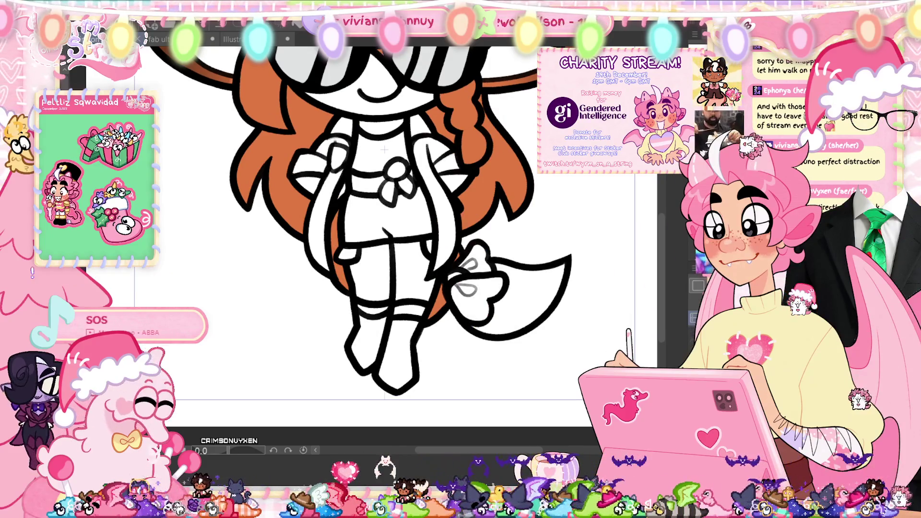
{"action": "key", "text": "ctrl+y"}
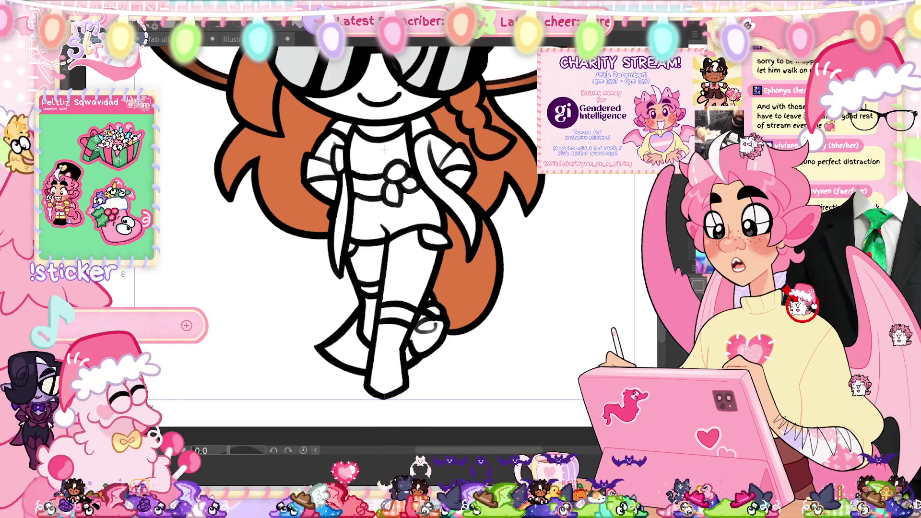
{"action": "key", "text": "ctrl+t"}
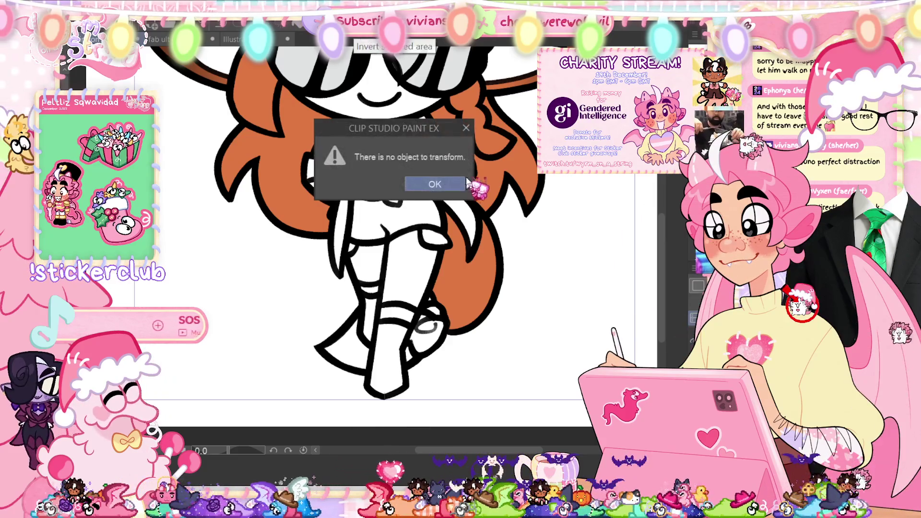
Step: Dismiss the nothing-to-transform warning and redraw the tail curve so it bends to the right
{"action": "key", "text": "Return"}
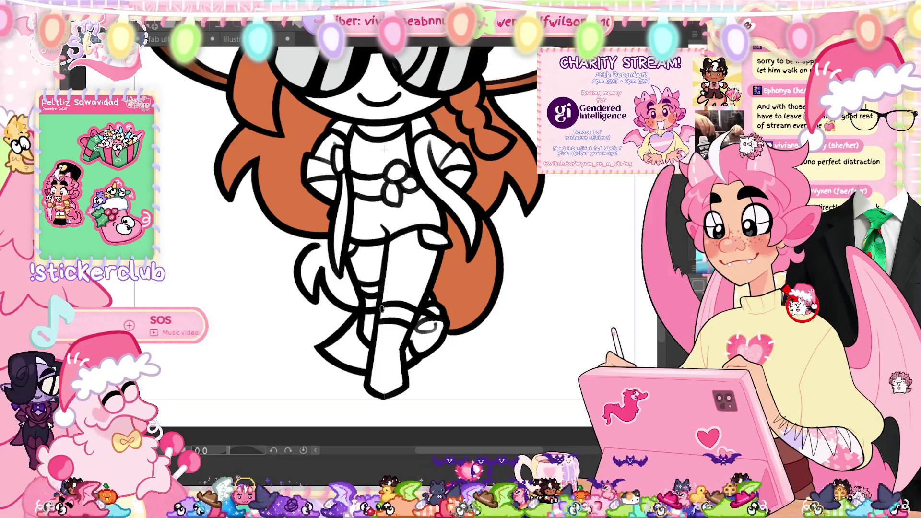
{"action": "key", "text": "ctrl+z"}
{"action": "mouse_move", "coordinate": [321, 244]}
{"action": "left_mouse_down"}
{"action": "mouse_move", "coordinate": [334, 305]}
{"action": "mouse_move", "coordinate": [350, 261]}
{"action": "left_mouse_up"}
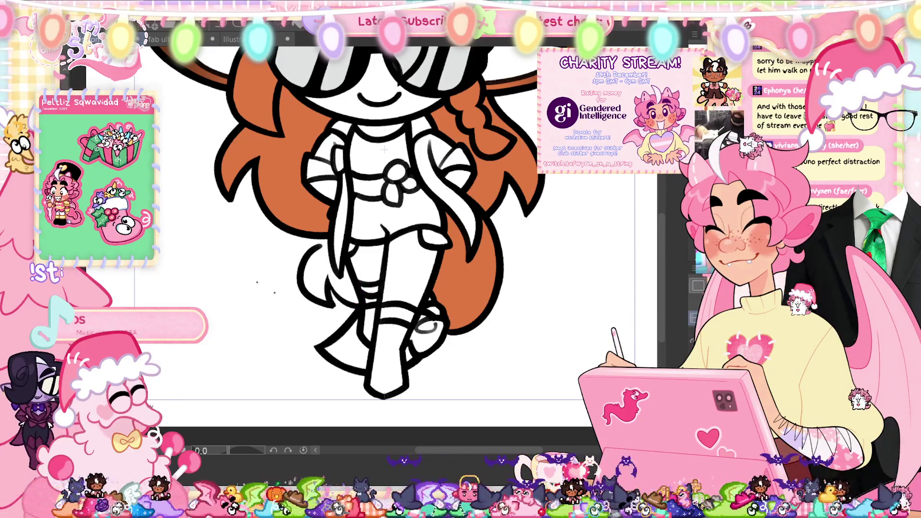
{"action": "scroll", "coordinate": [338, 292], "scroll_direction": "up", "scroll_amount": 3}
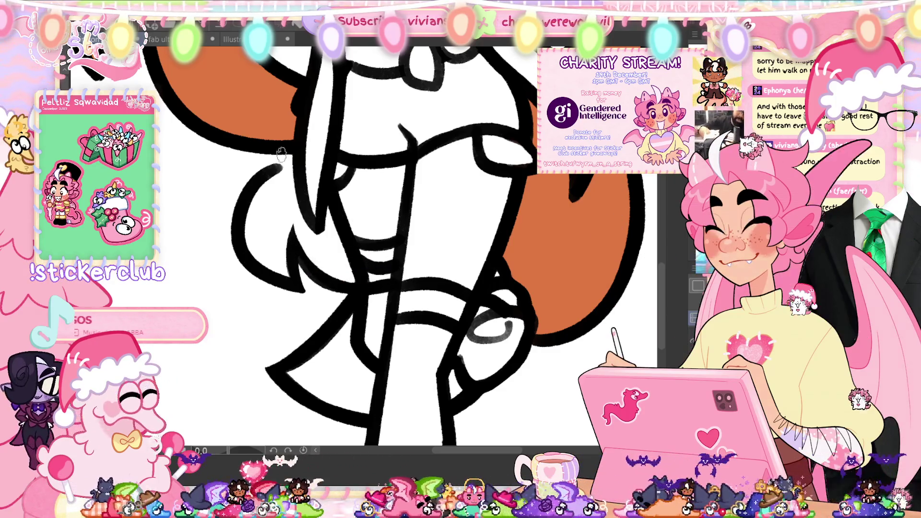
{"action": "scroll", "coordinate": [388, 140], "scroll_direction": "down", "scroll_amount": 5}
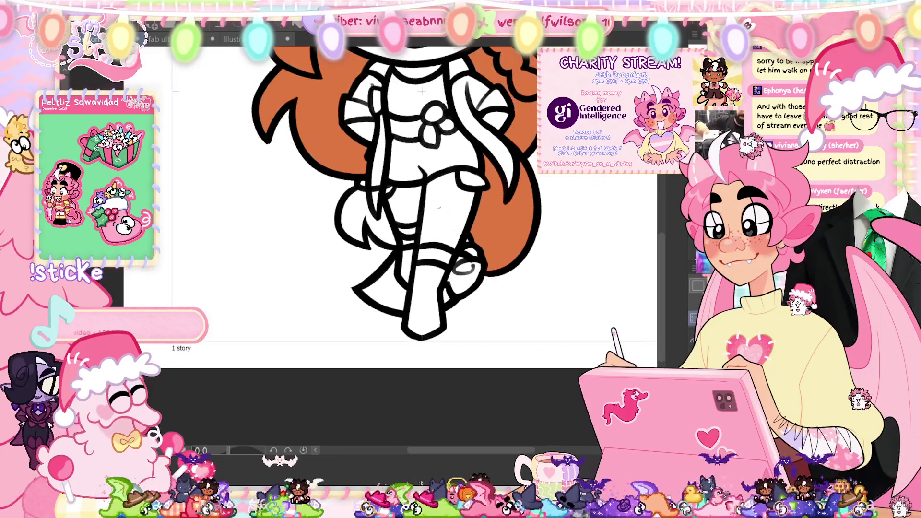
{"action": "scroll", "coordinate": [418, 213], "scroll_direction": "up", "scroll_amount": 3}
{"action": "scroll", "coordinate": [418, 214], "scroll_direction": "up", "scroll_amount": 1}
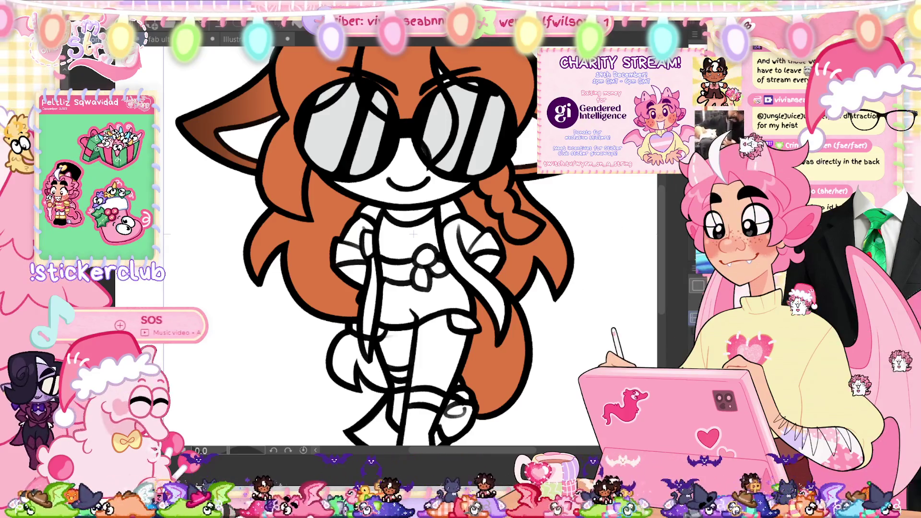
{"action": "key", "text": "period"}
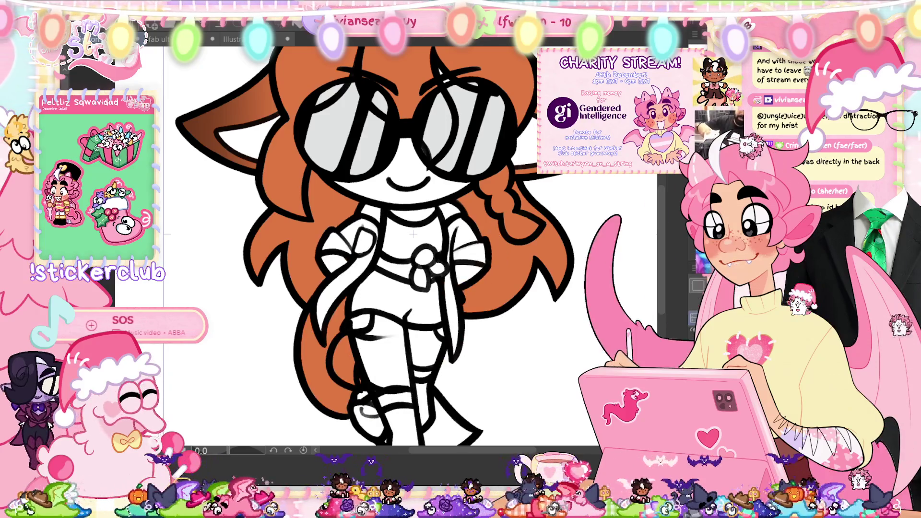
Step: Flip the lower leg section, move it right, commit the transform, and add a line to its outline
{"action": "key", "text": "ctrl+t"}
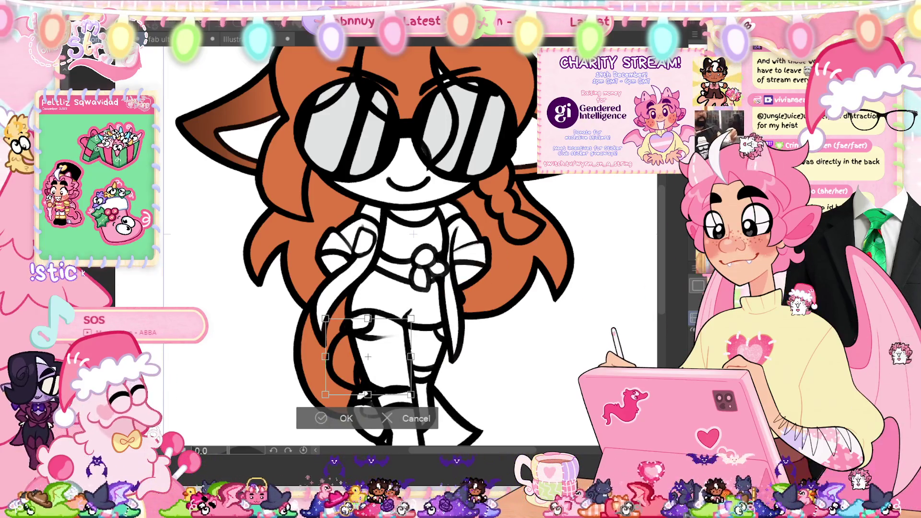
{"action": "right_click", "coordinate": [389, 360]}
{"action": "left_click", "coordinate": [462, 370]}
{"action": "left_click_drag", "start_coordinate": [389, 355], "coordinate": [467, 358]}
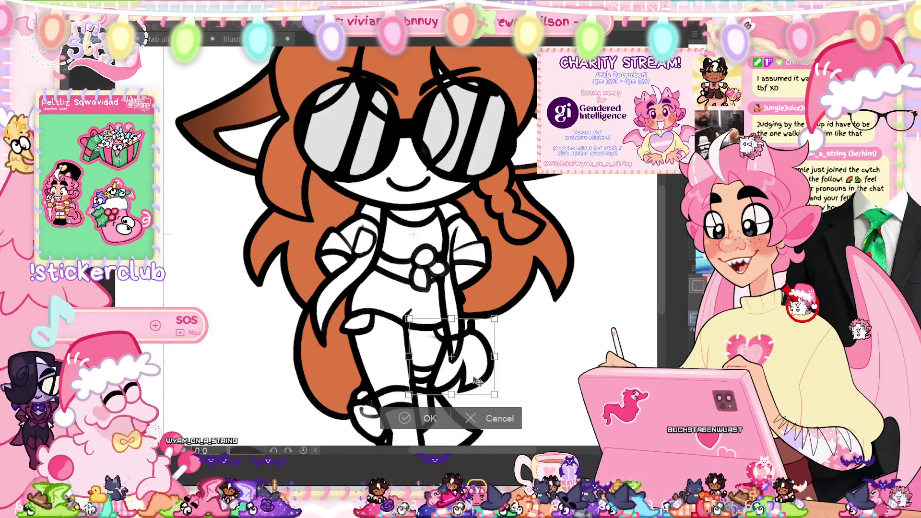
{"action": "left_click_drag", "start_coordinate": [477, 381], "coordinate": [480, 382]}
{"action": "left_click", "coordinate": [411, 419]}
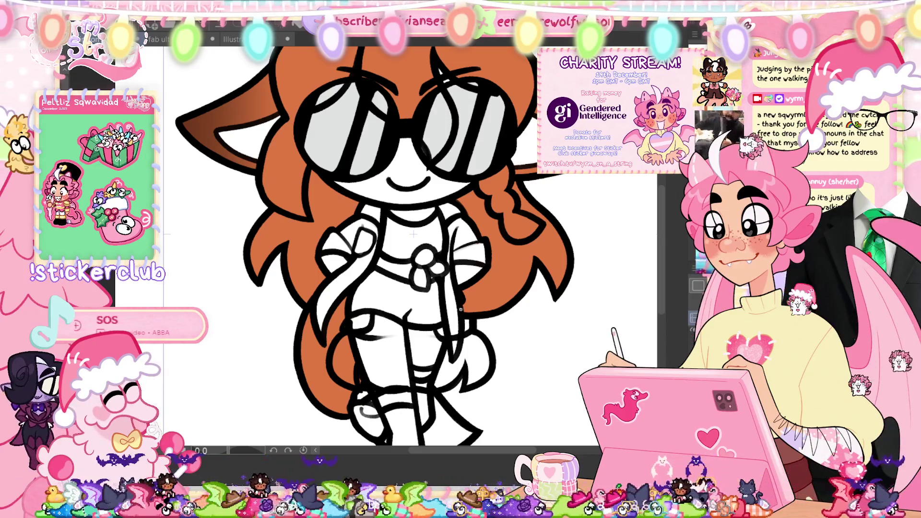
{"action": "left_click_drag", "start_coordinate": [459, 348], "coordinate": [439, 358]}
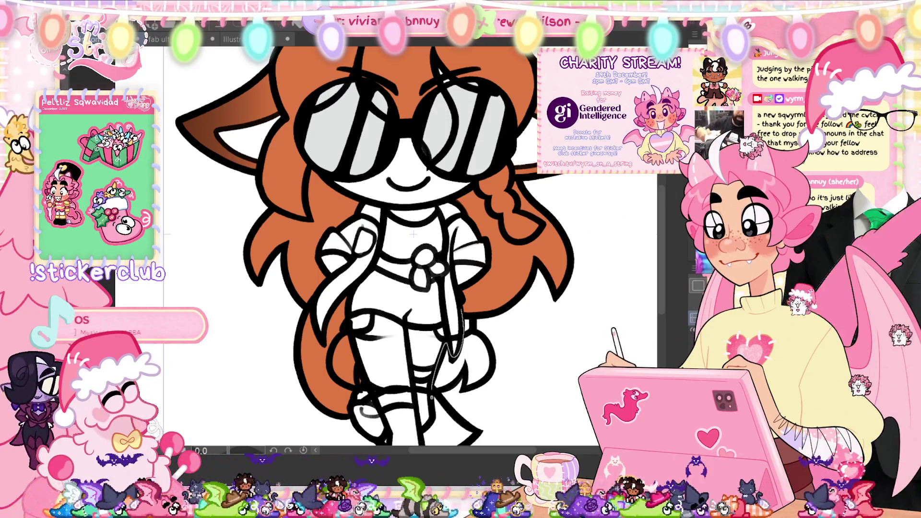
Step: Undo the stray strokes near the legs, redraw a leg line, and fit the page in view
{"action": "key", "text": "ctrl+z"}
{"action": "key", "text": "ctrl+z"}
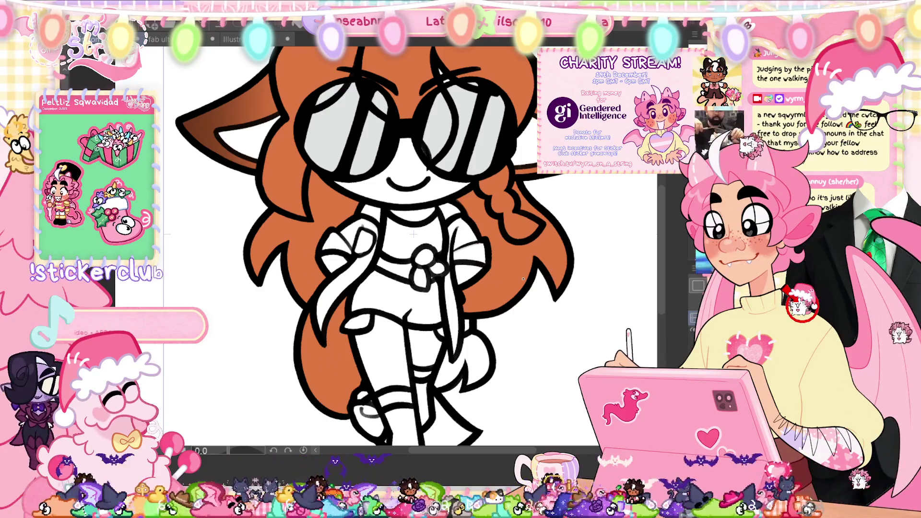
{"action": "left_click_drag", "start_coordinate": [427, 378], "coordinate": [447, 411]}
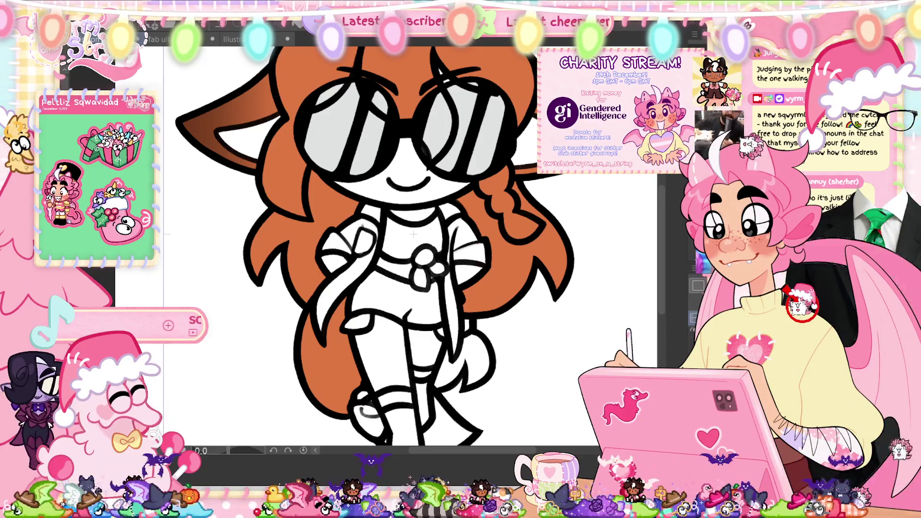
{"action": "key", "text": "ctrl+0"}
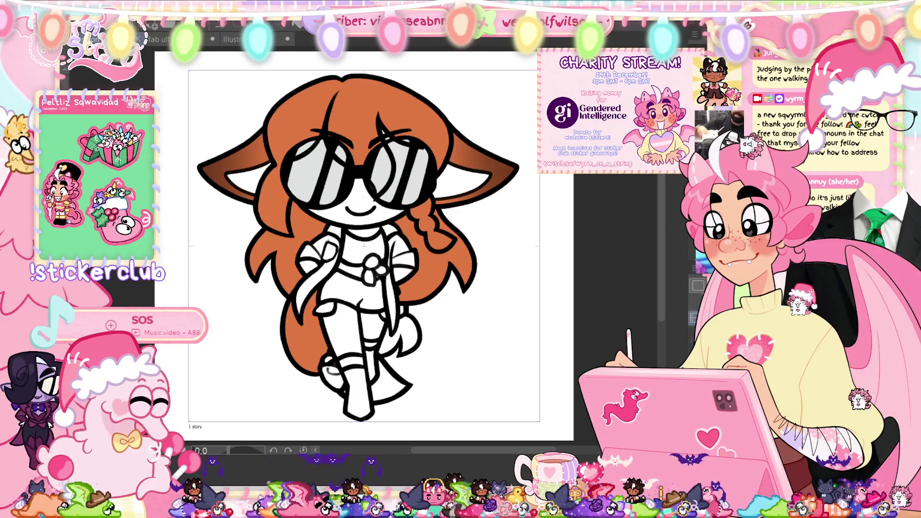
Step: Return to the tail-on-the-right frame and ink new outlines over the lower body and legs
{"action": "key", "text": "ctrl+shift+h"}
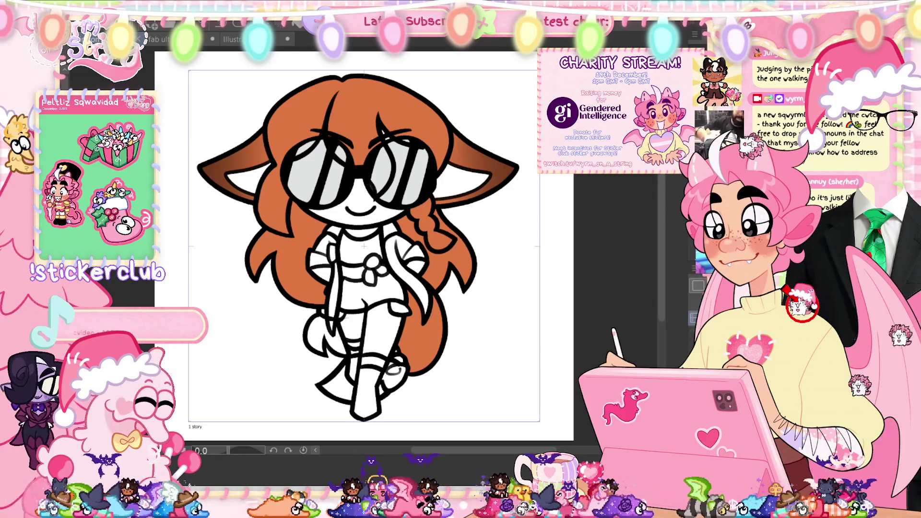
{"action": "key", "text": "ctrl+z"}
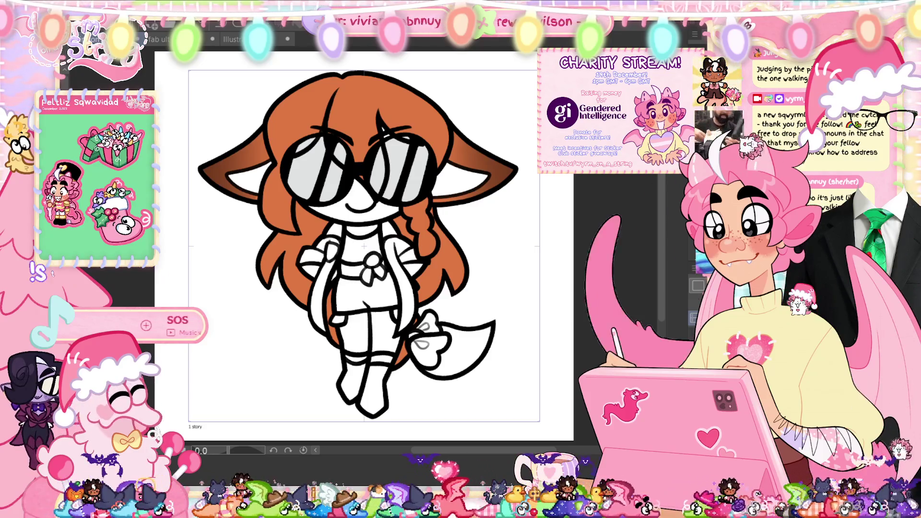
{"action": "left_click_drag", "start_coordinate": [306, 318], "coordinate": [336, 357]}
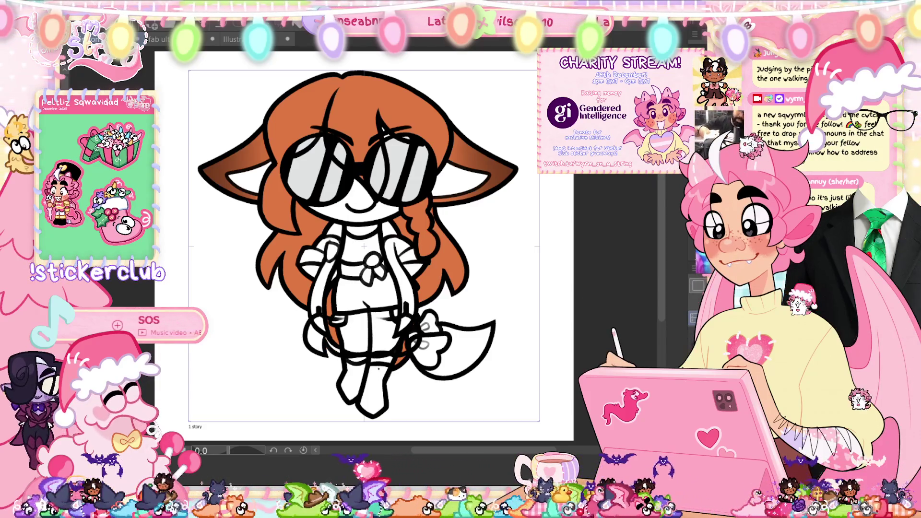
{"action": "scroll", "coordinate": [377, 369], "scroll_direction": "up", "scroll_amount": 2}
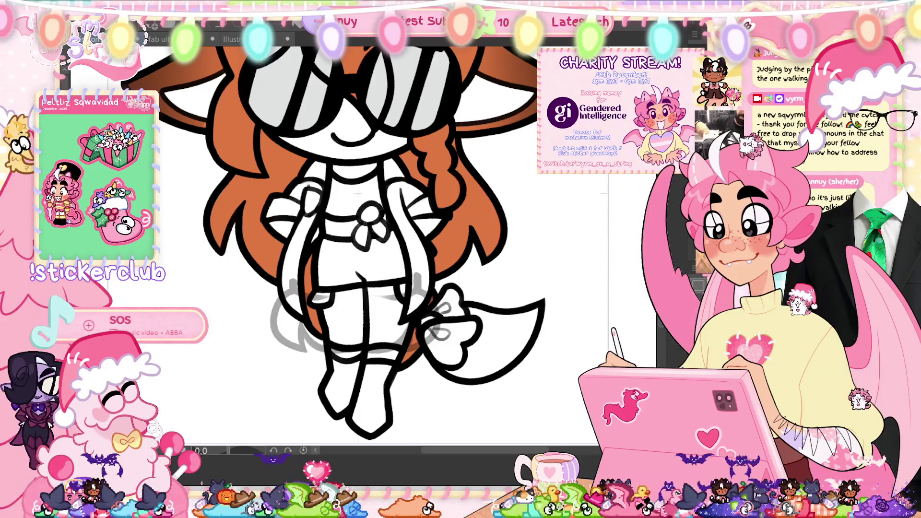
Step: Redo the black outline of the lower-left body and leg
{"action": "key", "text": "ctrl+z"}
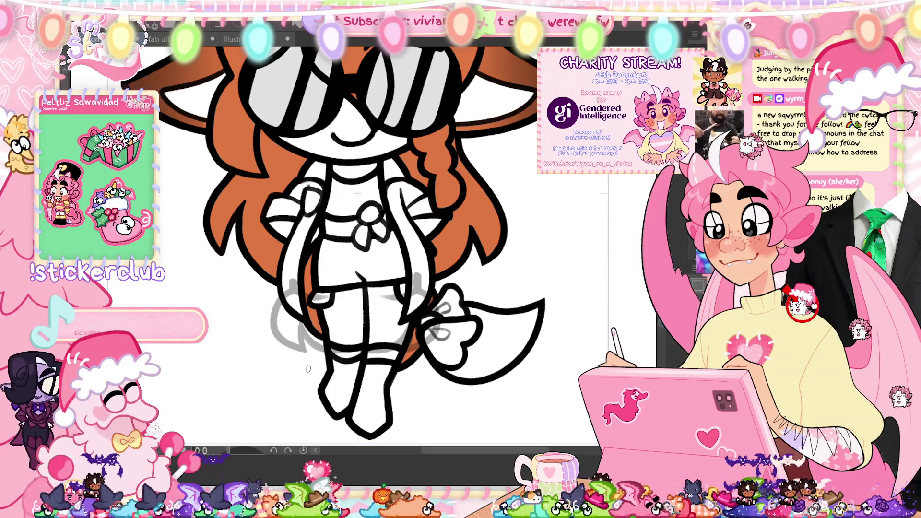
{"action": "mouse_move", "coordinate": [288, 290]}
{"action": "left_mouse_down"}
{"action": "mouse_move", "coordinate": [304, 367]}
{"action": "mouse_move", "coordinate": [307, 336]}
{"action": "left_mouse_up"}
{"action": "key", "text": "ctrl+z"}
{"action": "key", "text": "ctrl+z"}
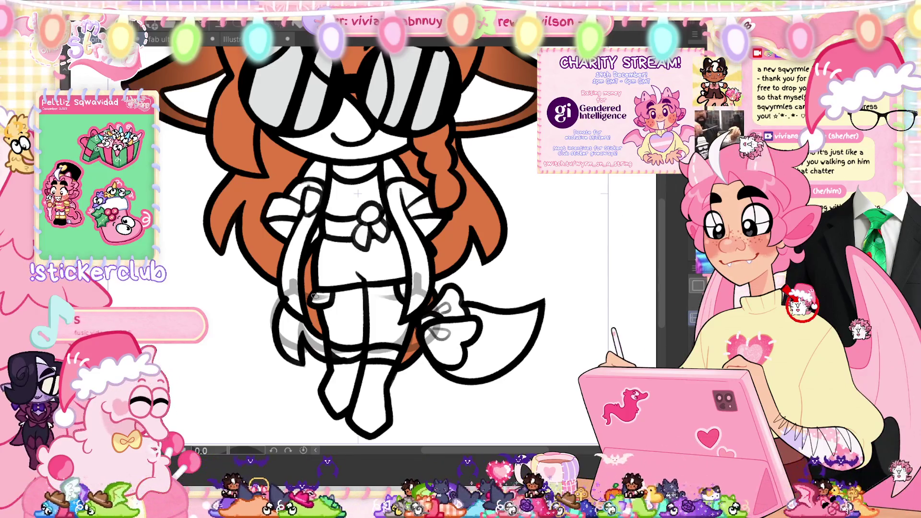
{"action": "scroll", "coordinate": [303, 312], "scroll_direction": "up", "scroll_amount": 4}
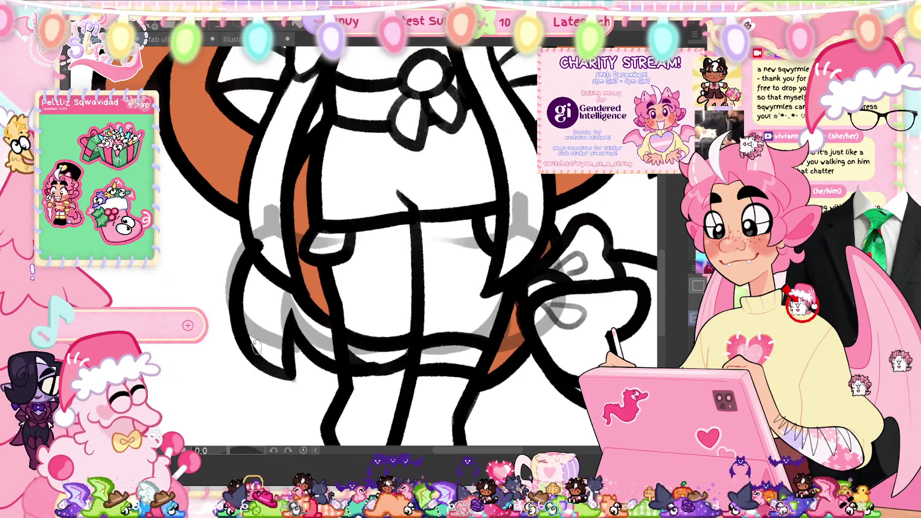
{"action": "left_click_drag", "start_coordinate": [251, 338], "coordinate": [288, 384]}
{"action": "left_click_drag", "start_coordinate": [252, 344], "coordinate": [307, 384]}
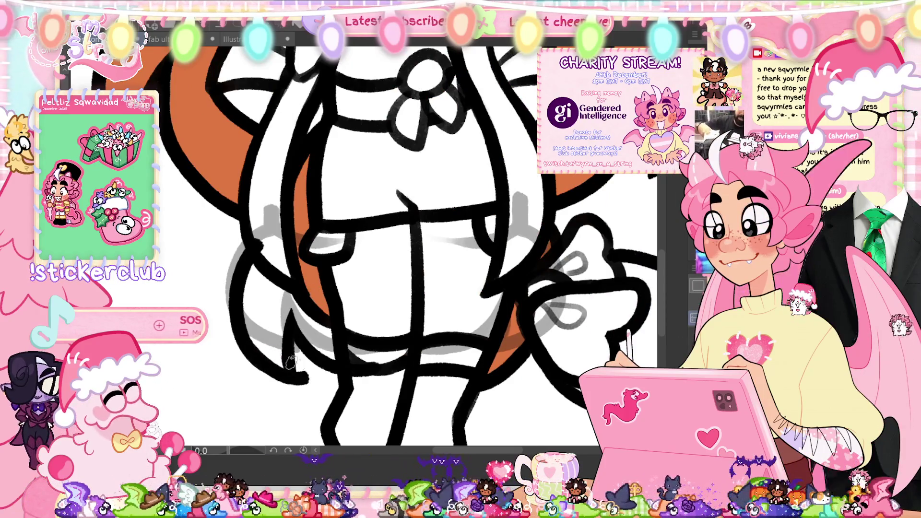
{"action": "left_click_drag", "start_coordinate": [254, 360], "coordinate": [295, 369]}
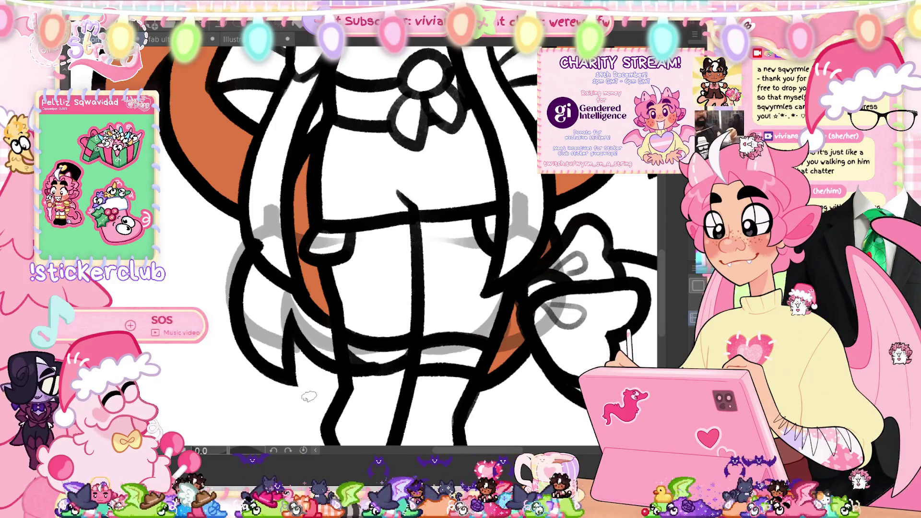
Step: Hide the grey rough sketch around the legs and fit the whole page in view
{"action": "scroll", "coordinate": [361, 277], "scroll_direction": "down", "scroll_amount": 3}
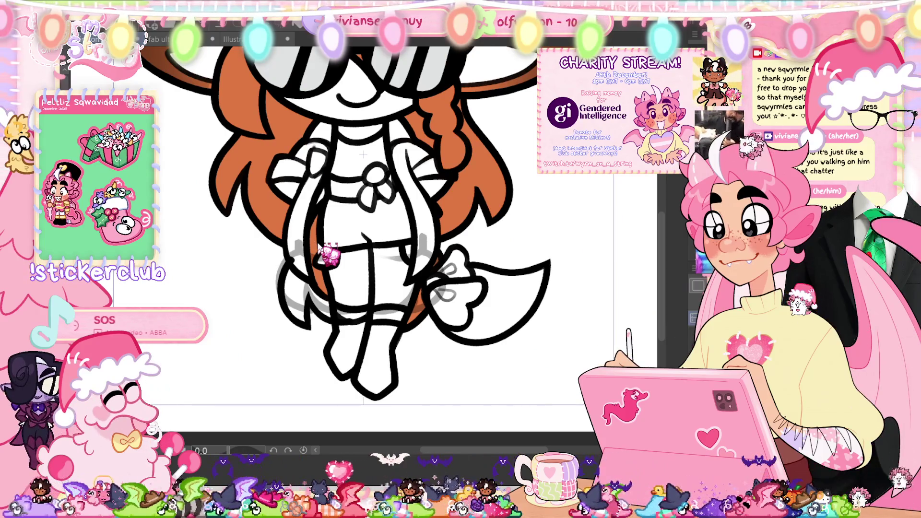
{"action": "key", "text": "Delete"}
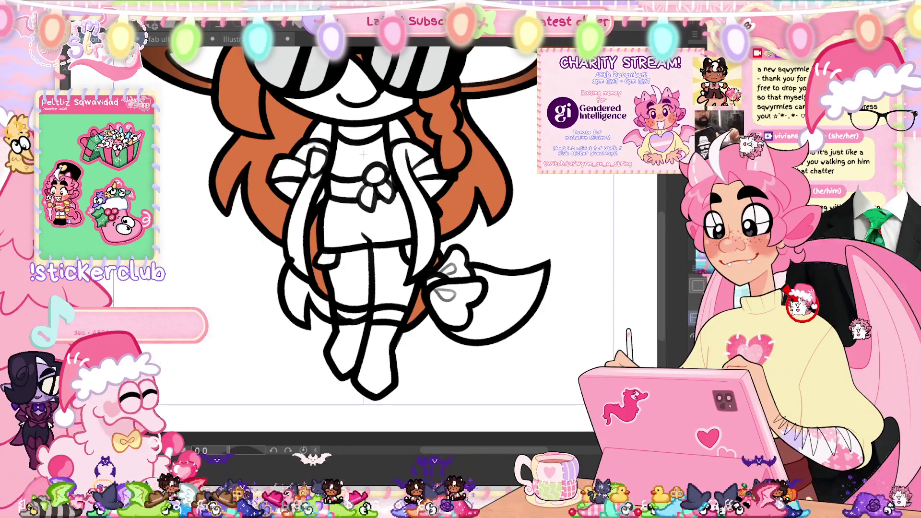
{"action": "key", "text": "ctrl+0"}
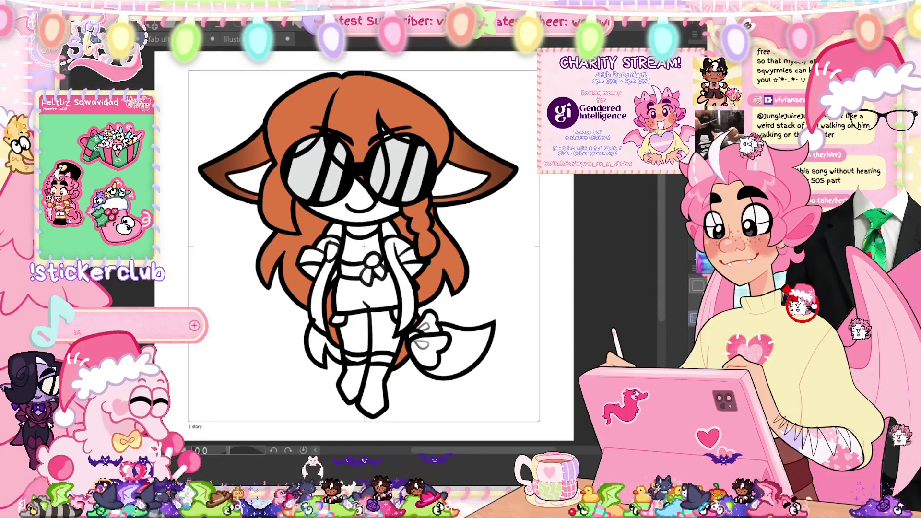
Step: Move to the walk frame with the left-swinging tail and request deletion of the selected layer
{"action": "key", "text": "space"}
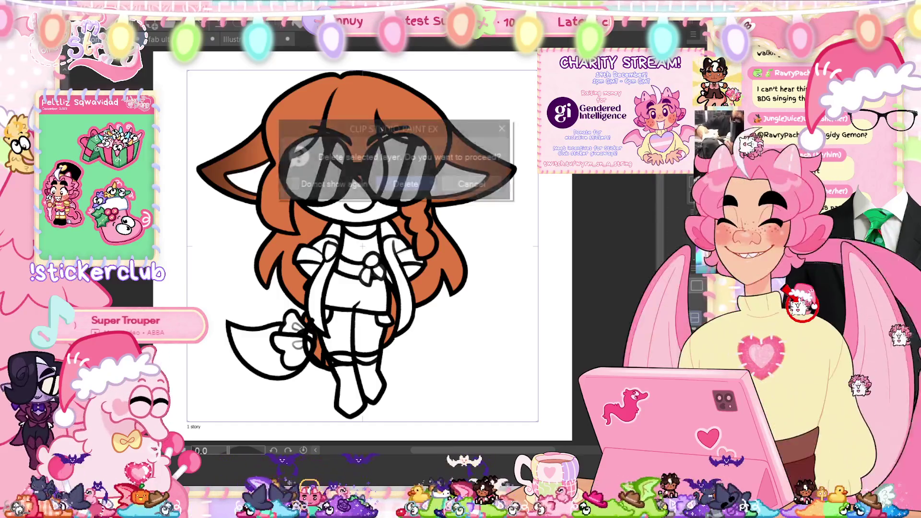
{"action": "left_click", "coordinate": [395, 183]}
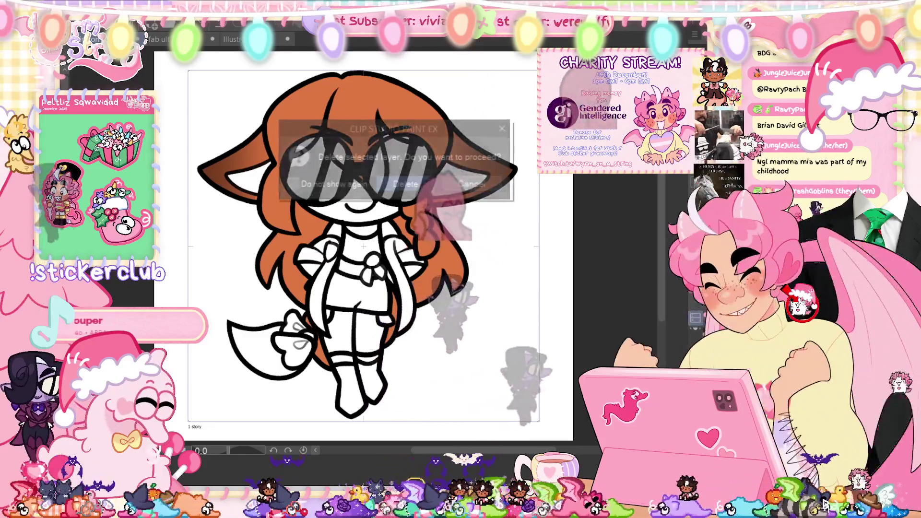
Step: Confirm the layer deletion, then flip the selected foot horizontally and shift it right
{"action": "key", "text": "Delete"}
{"action": "left_click", "coordinate": [395, 184]}
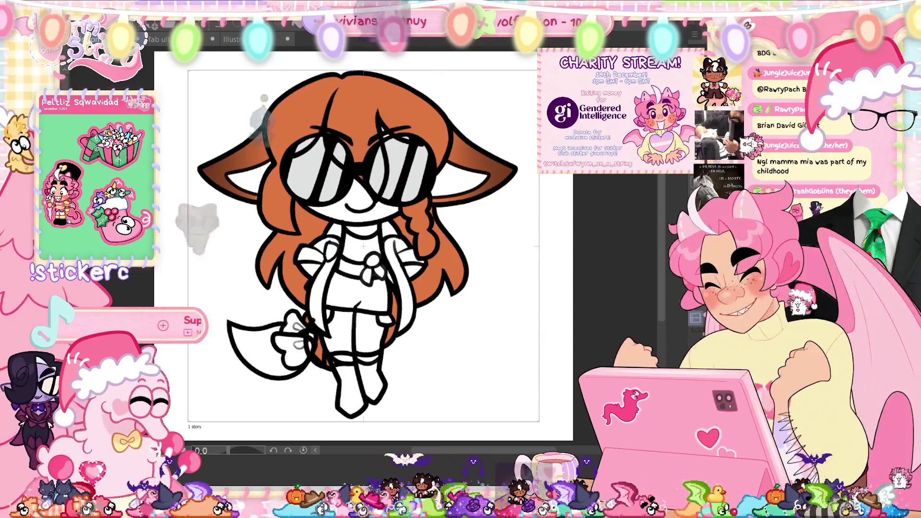
{"action": "key", "text": "ctrl+t"}
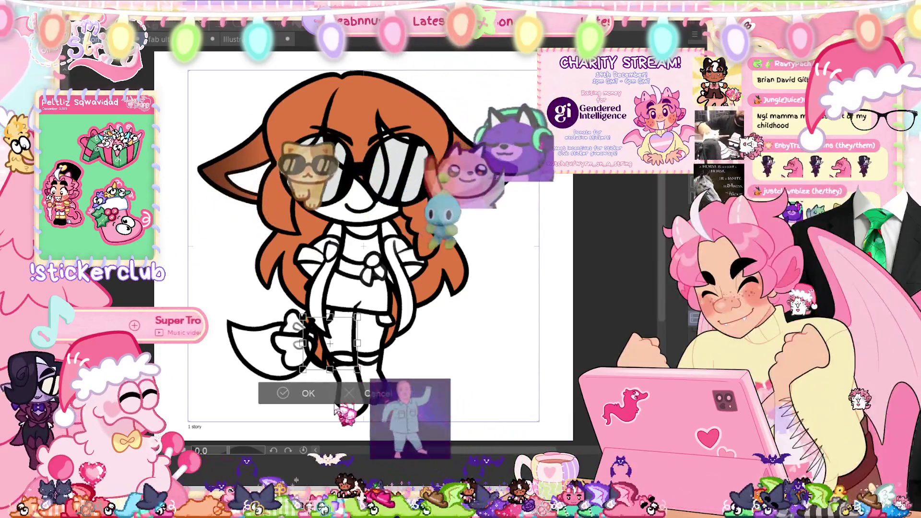
{"action": "right_click", "coordinate": [342, 116]}
{"action": "left_click", "coordinate": [398, 285]}
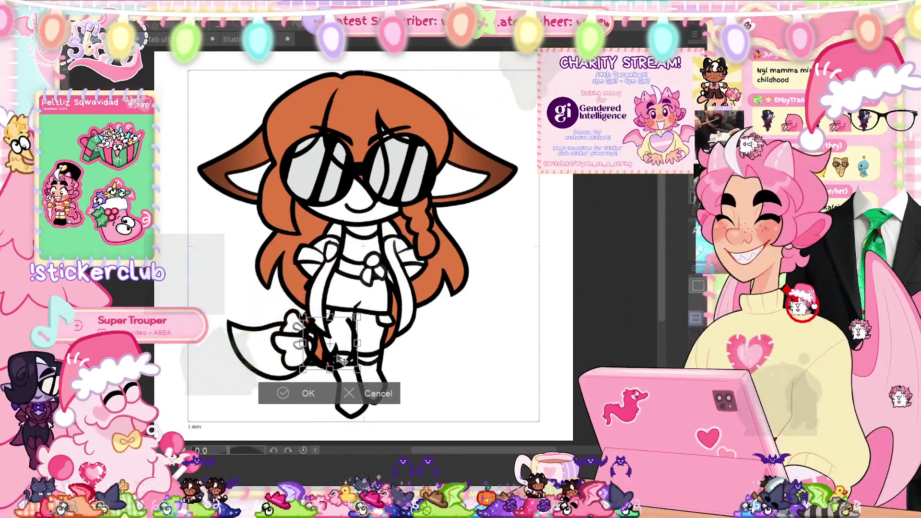
{"action": "left_click_drag", "start_coordinate": [341, 360], "coordinate": [398, 367]}
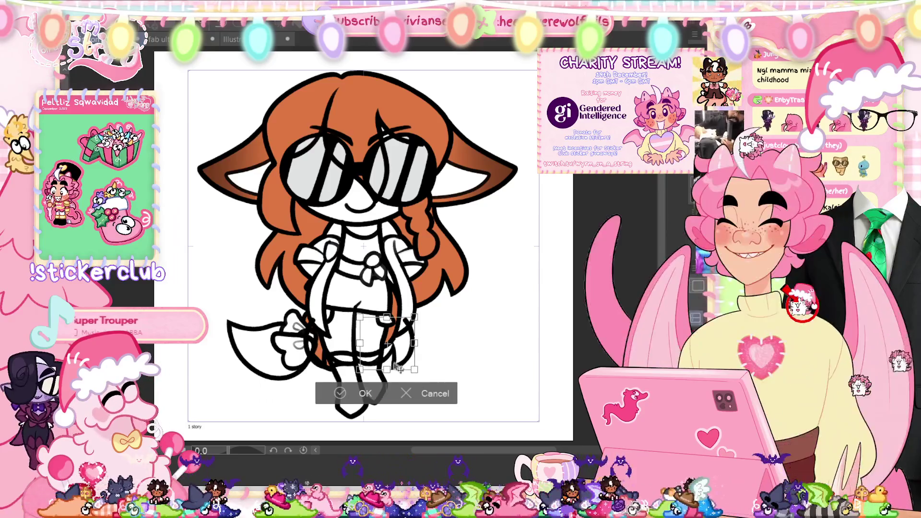
{"action": "left_click", "coordinate": [362, 393]}
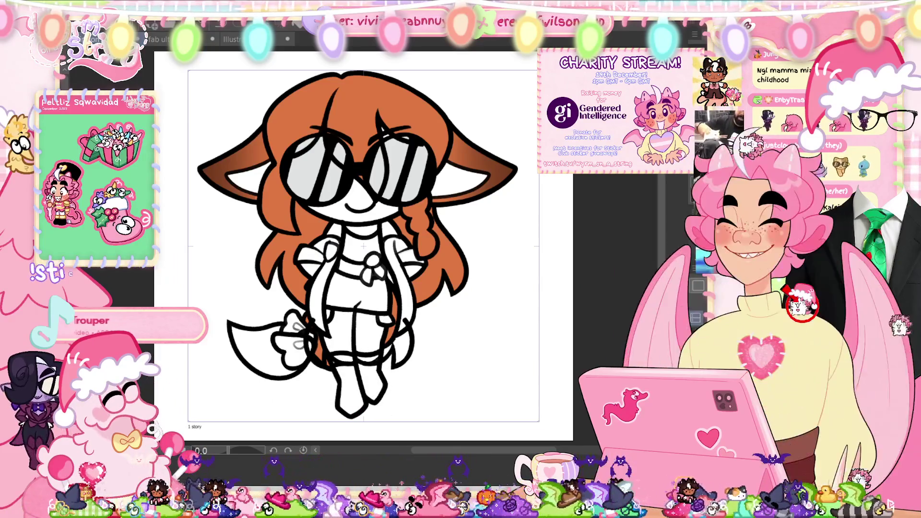
{"action": "key", "text": "F7"}
{"action": "left_click", "coordinate": [165, 356]}
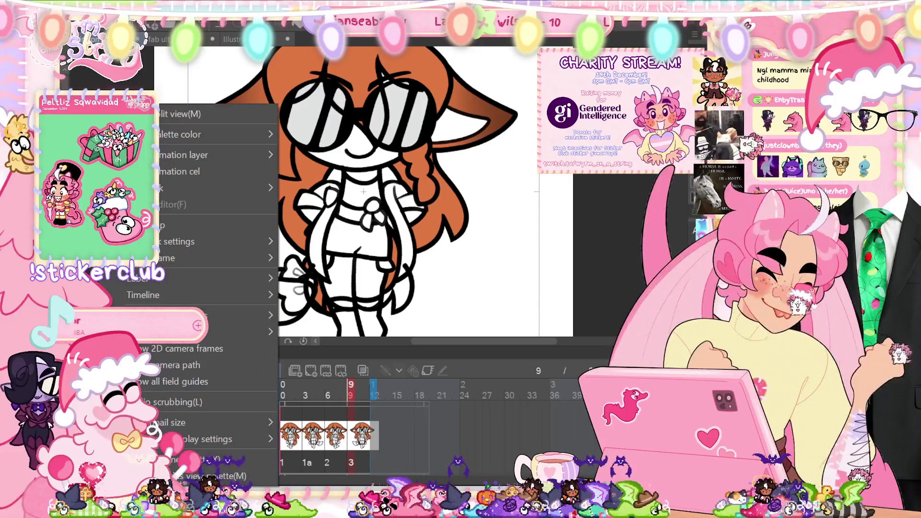
Step: With onion skin turned on, nudge the lower body slightly right, then turn onion skin off
{"action": "mouse_move", "coordinate": [235, 315]}
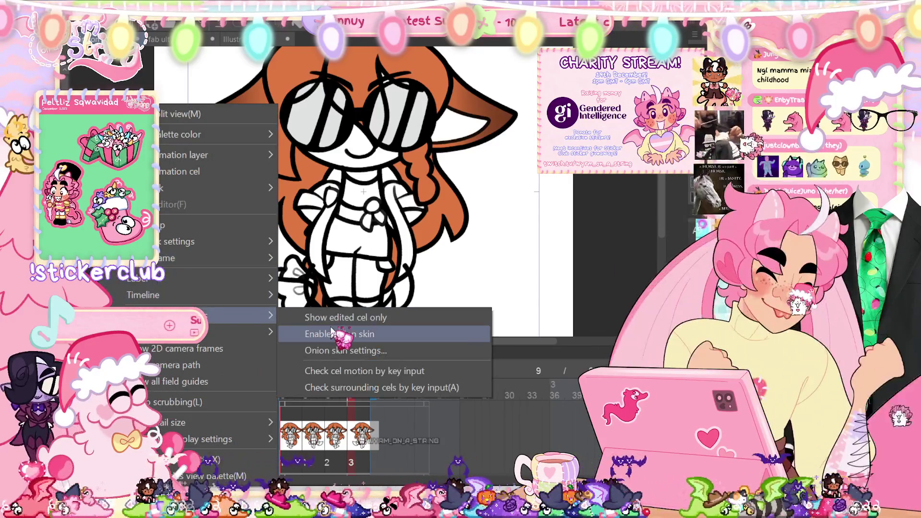
{"action": "left_click", "coordinate": [331, 334]}
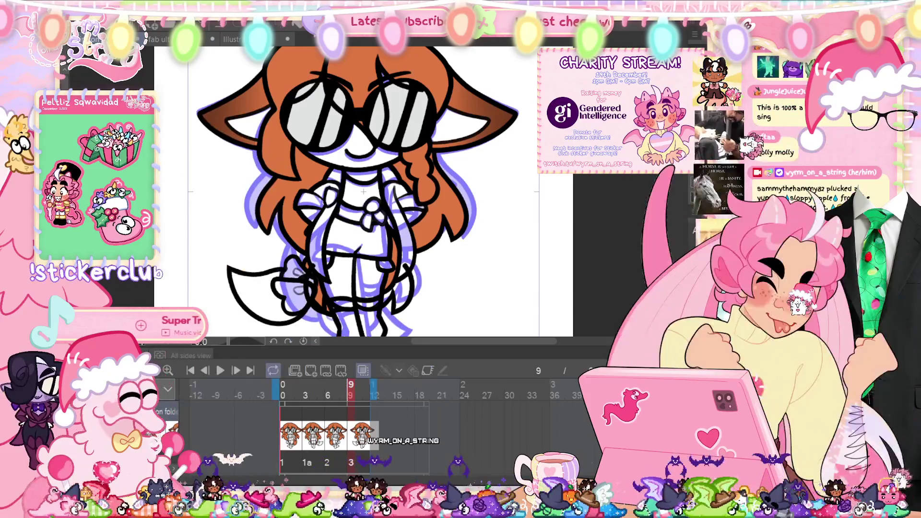
{"action": "key", "text": "ctrl+t"}
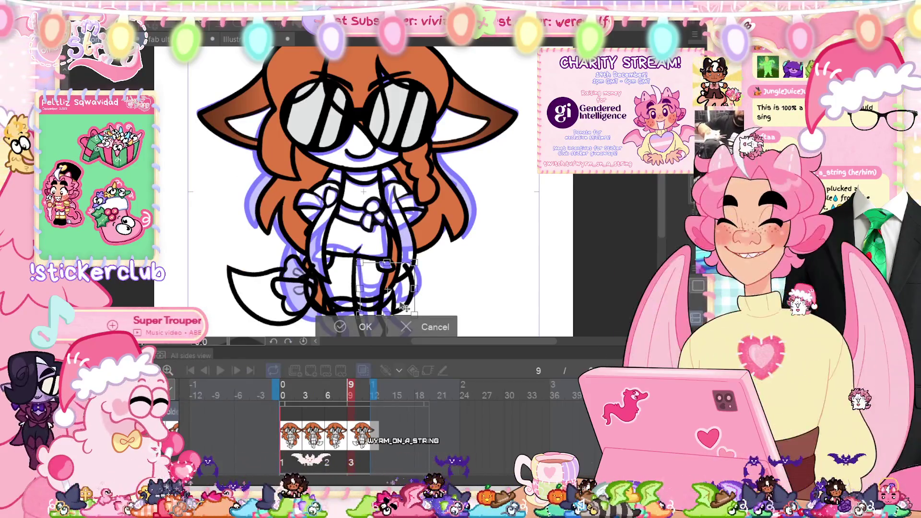
{"action": "left_click_drag", "start_coordinate": [404, 307], "coordinate": [410, 307]}
{"action": "left_click", "coordinate": [360, 328]}
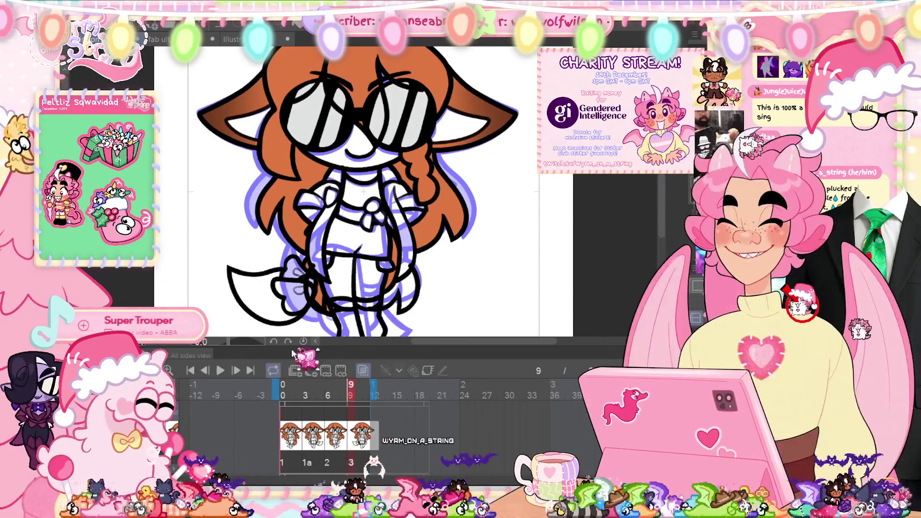
{"action": "left_click", "coordinate": [149, 370]}
{"action": "mouse_move", "coordinate": [192, 315]}
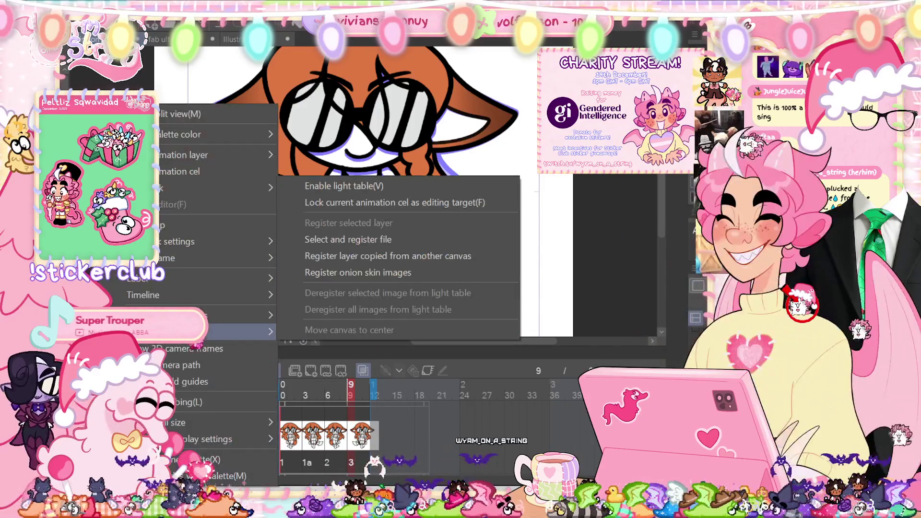
{"action": "left_click", "coordinate": [335, 334]}
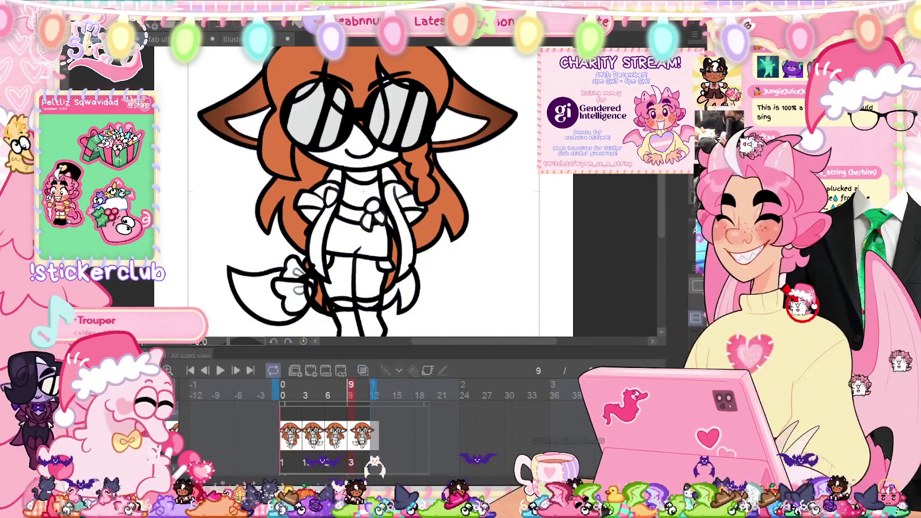
{"action": "key", "text": "Tab"}
{"action": "scroll", "coordinate": [444, 341], "scroll_direction": "up", "scroll_amount": 2}
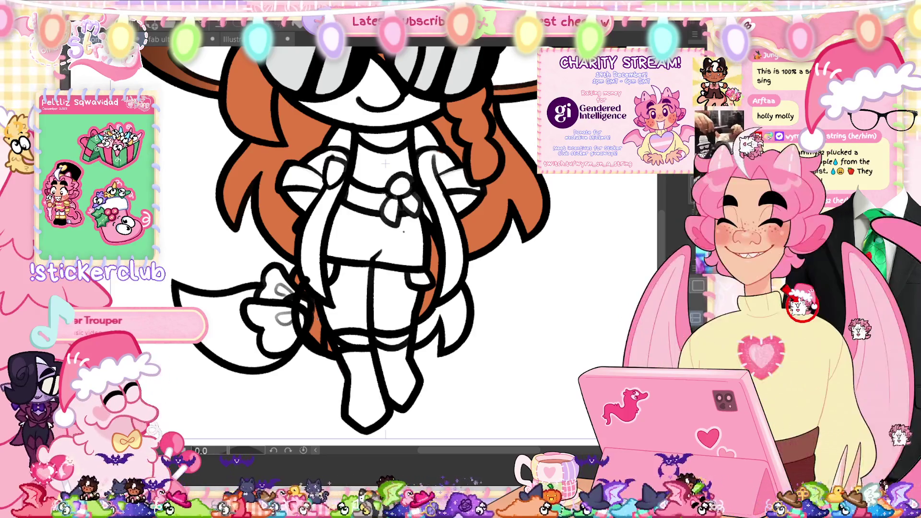
Step: Draw a curved black line along the tail's edge at the skirt
{"action": "key", "text": "ctrl+z"}
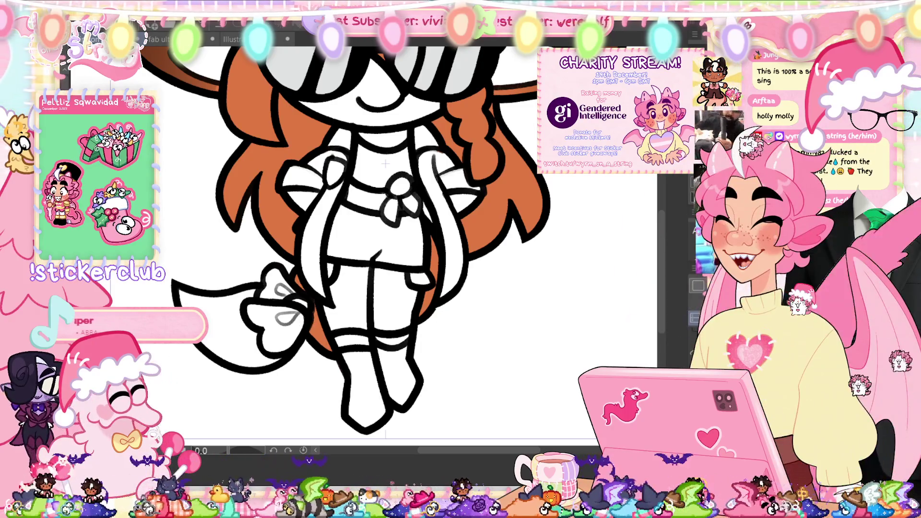
{"action": "key", "text": "ctrl+y"}
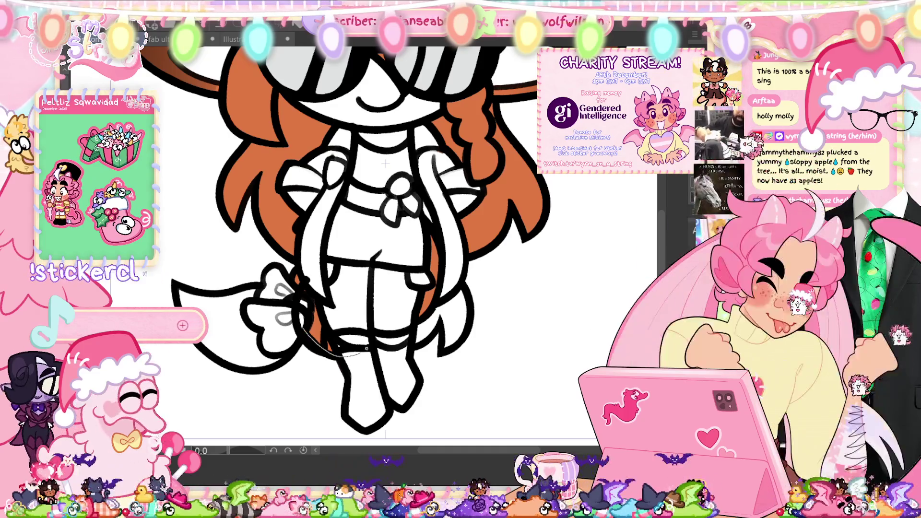
{"action": "left_click_drag", "start_coordinate": [322, 338], "coordinate": [369, 370]}
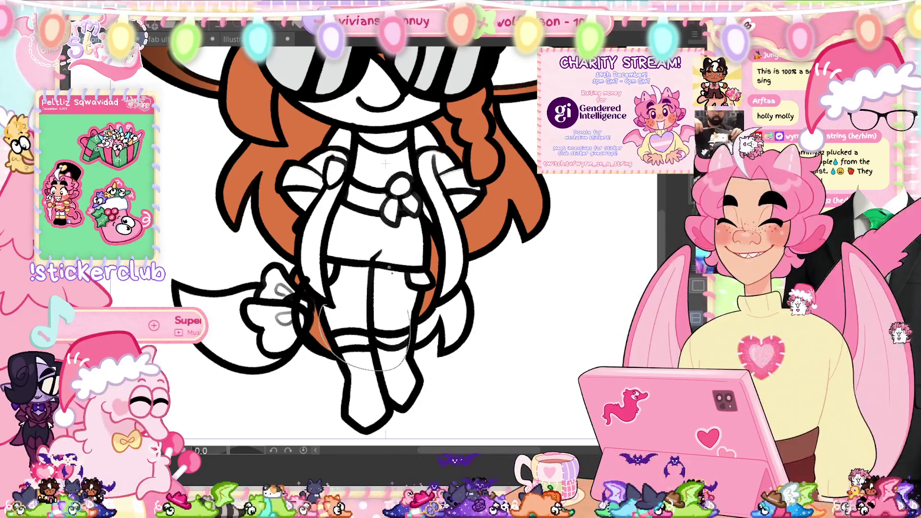
{"action": "key", "text": "ctrl+z"}
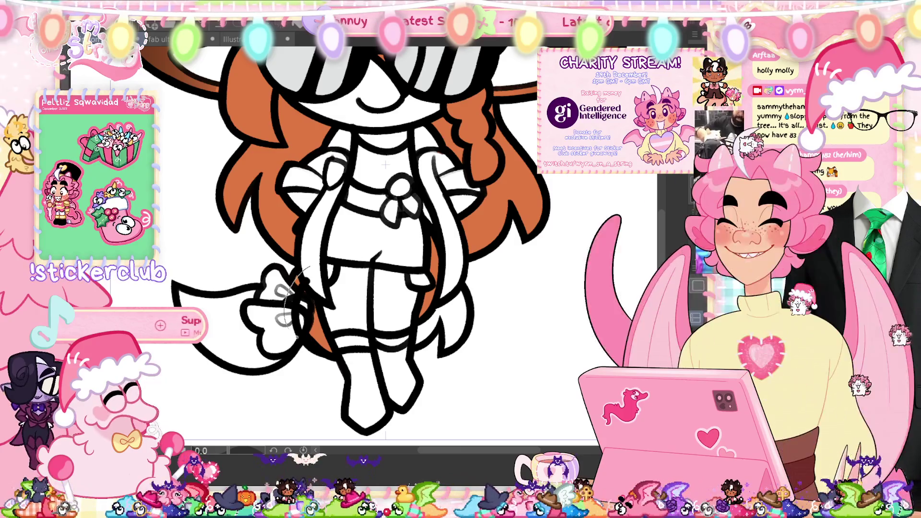
{"action": "left_click_drag", "start_coordinate": [301, 310], "coordinate": [292, 337]}
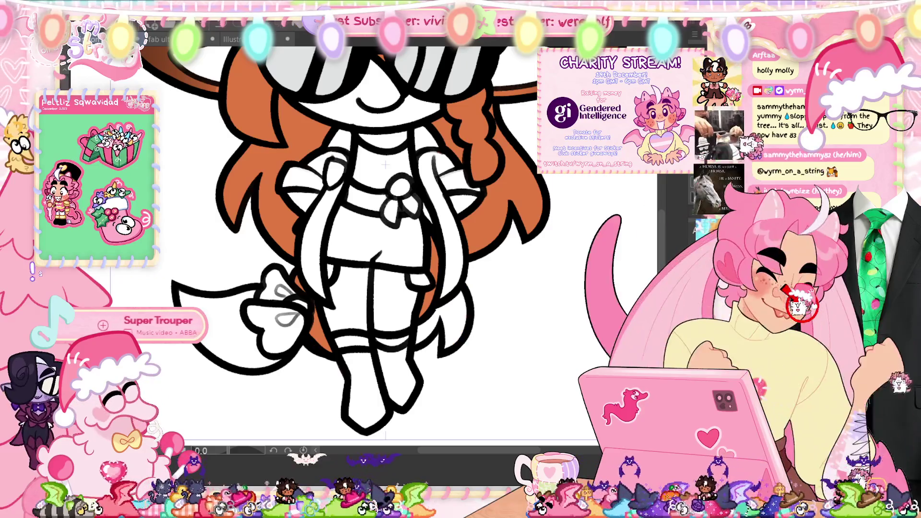
Step: Fit the character in view and play the walk cycle from the timeline
{"action": "key", "text": "ctrl+0"}
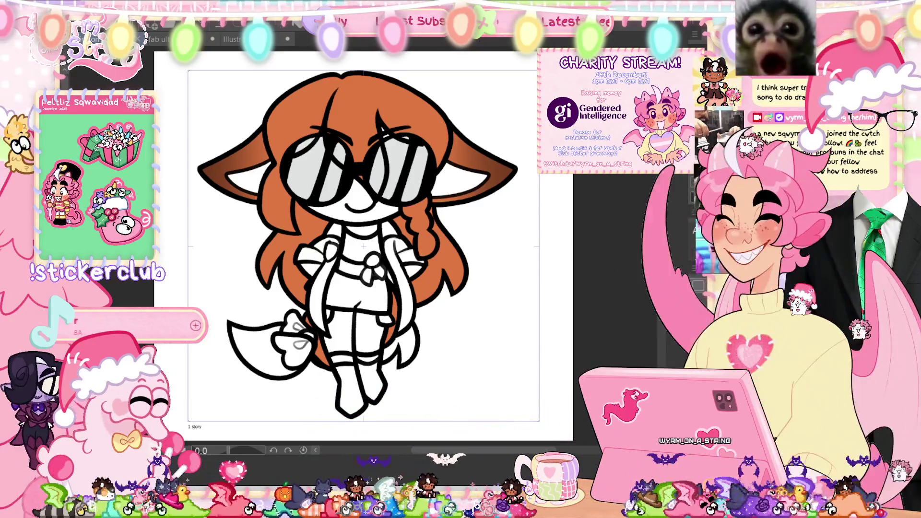
{"action": "key", "text": "Tab"}
{"action": "left_click", "coordinate": [221, 371]}
{"action": "key", "text": "Tab"}
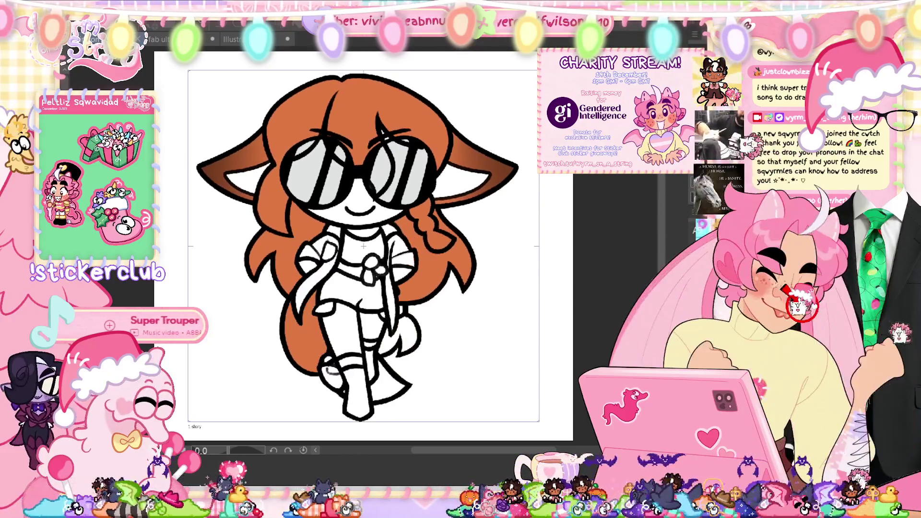
{"action": "key", "text": "Tab"}
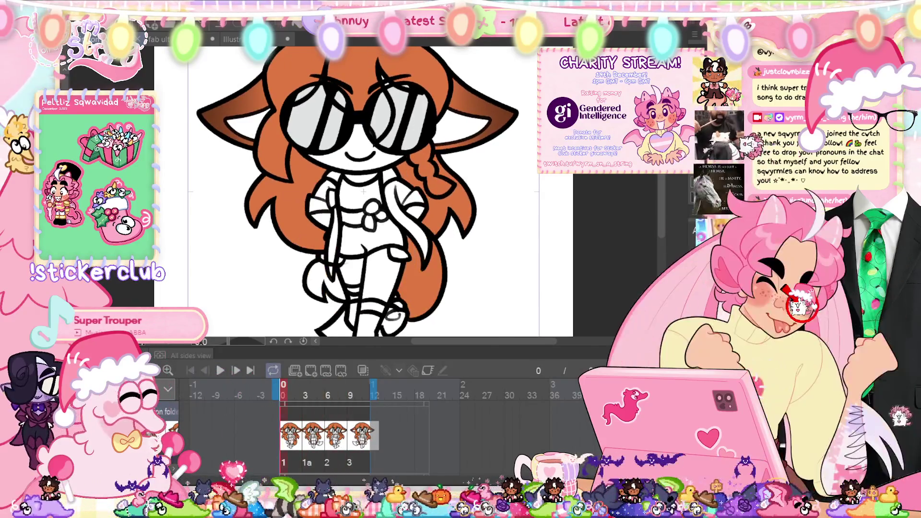
{"action": "key", "text": "Tab"}
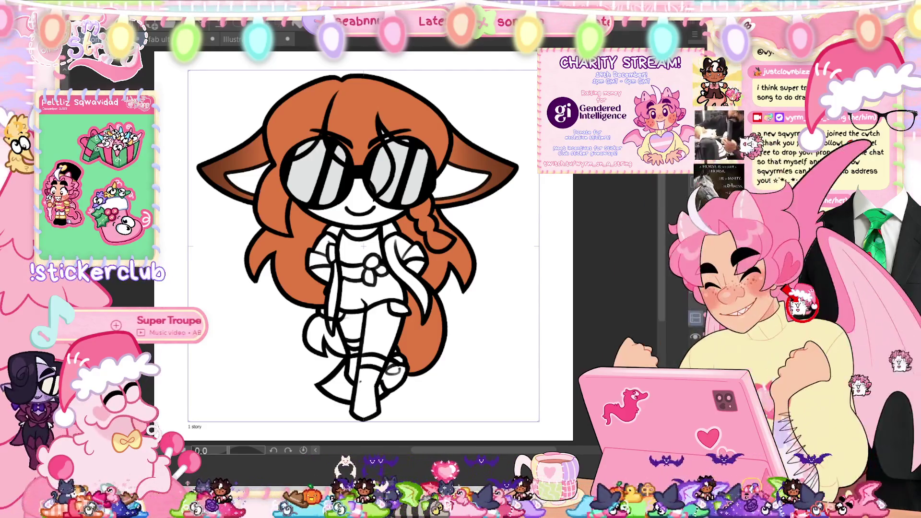
Step: Trace a thick black outline around the raised left leg, extending it up toward the hip
{"action": "scroll", "coordinate": [360, 384], "scroll_direction": "up", "scroll_amount": 5}
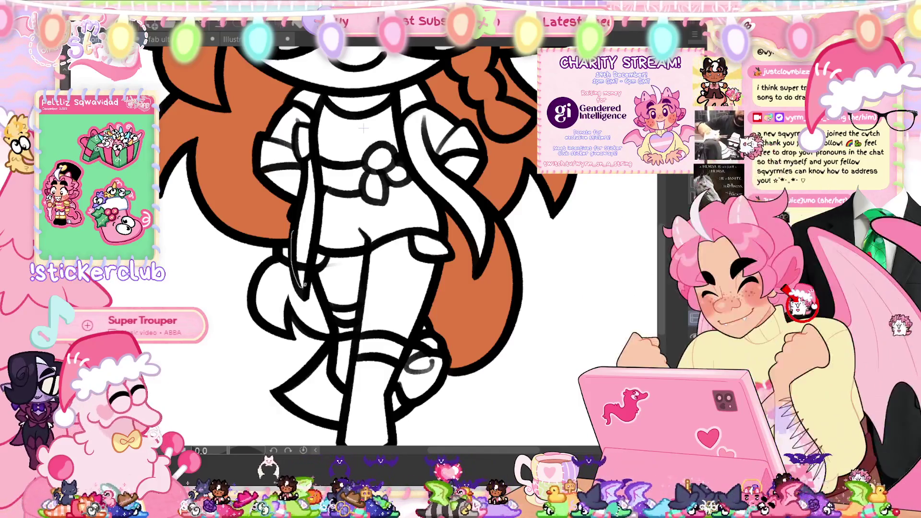
{"action": "left_click", "coordinate": [336, 234]}
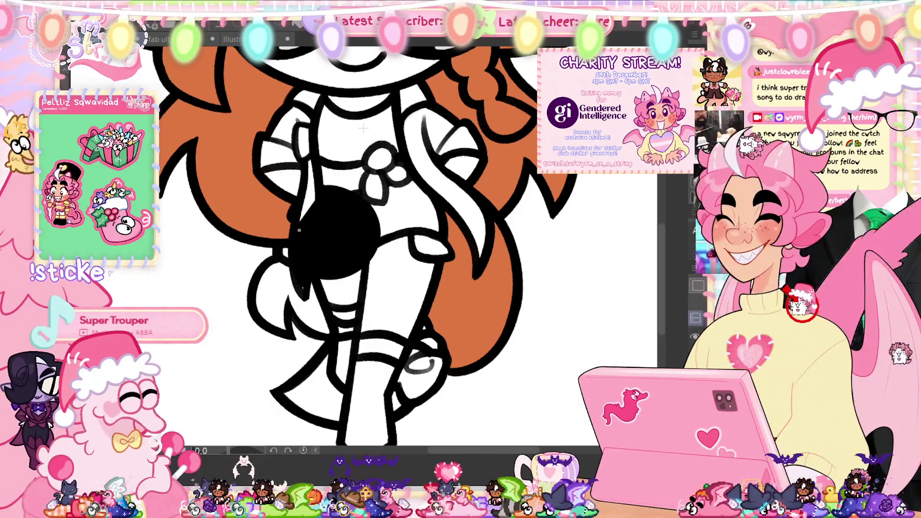
{"action": "key", "text": "ctrl+z"}
{"action": "left_click_drag", "start_coordinate": [384, 248], "coordinate": [336, 287]}
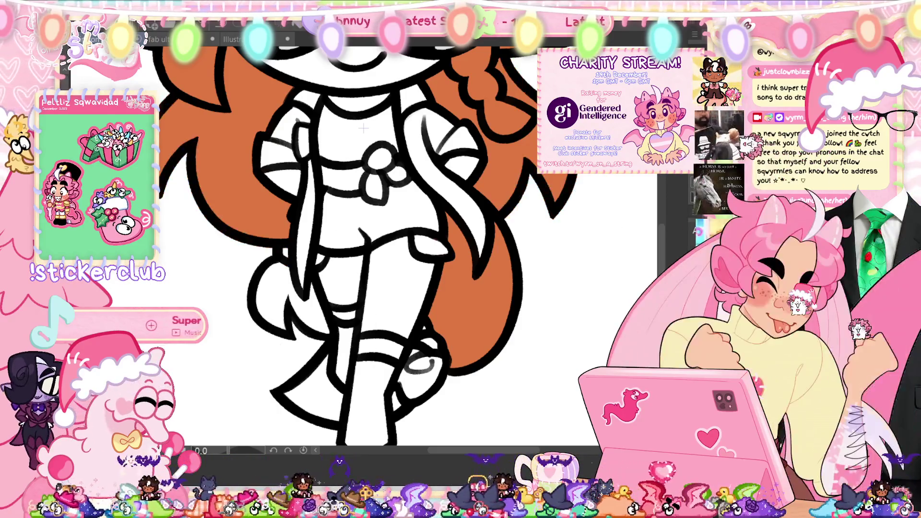
{"action": "left_click", "coordinate": [457, 307], "text": "alt"}
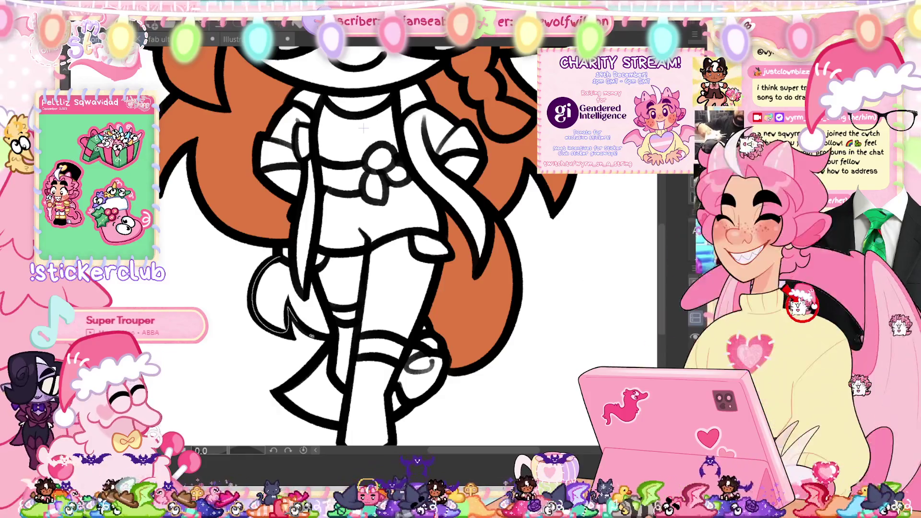
{"action": "left_click_drag", "start_coordinate": [331, 336], "coordinate": [290, 307]}
{"action": "mouse_move", "coordinate": [259, 268]}
{"action": "left_mouse_down"}
{"action": "mouse_move", "coordinate": [291, 262]}
{"action": "mouse_move", "coordinate": [312, 274]}
{"action": "left_mouse_up"}
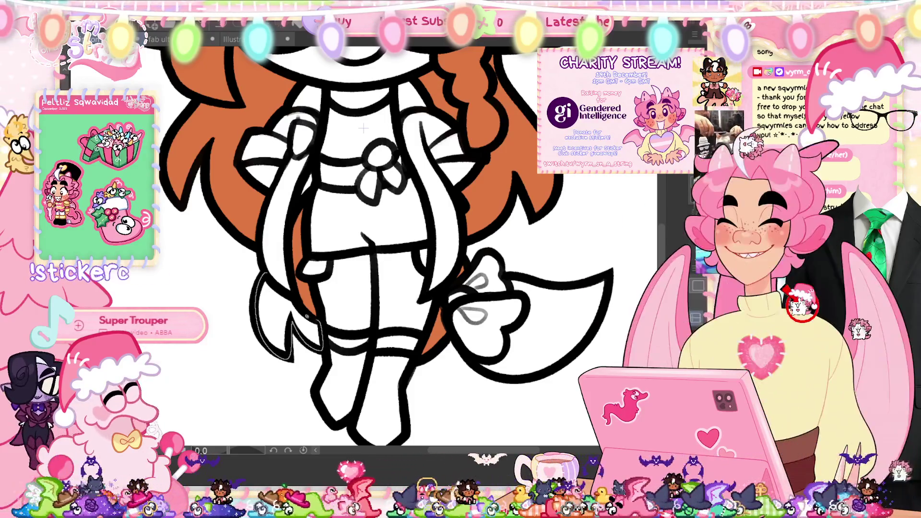
Step: Lasso-fill orange hair down beside the legs on the left and right, then fit the view
{"action": "left_click_drag", "start_coordinate": [309, 318], "coordinate": [270, 262]}
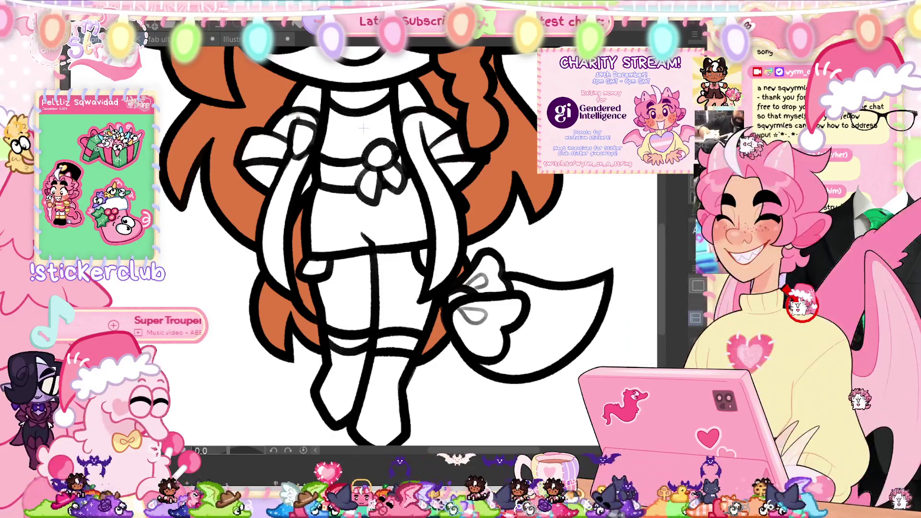
{"action": "key", "text": "asciicircum"}
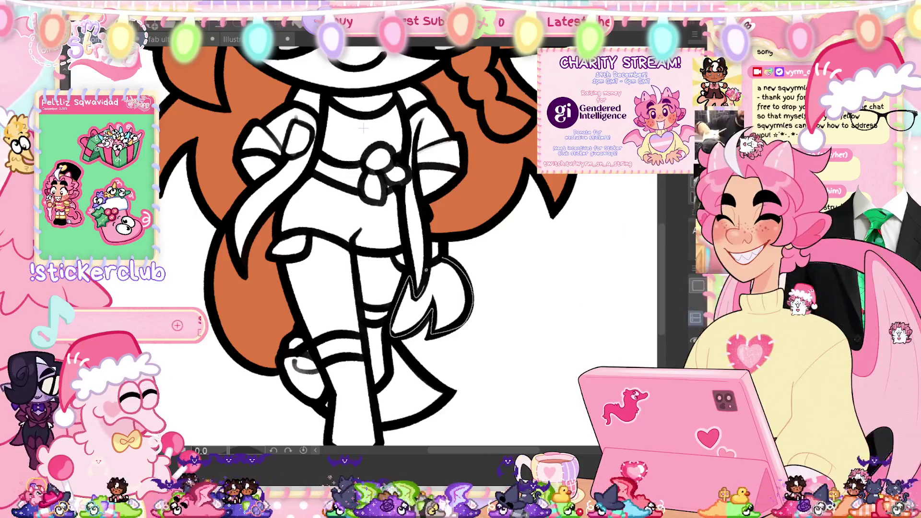
{"action": "left_click_drag", "start_coordinate": [426, 271], "coordinate": [425, 265]}
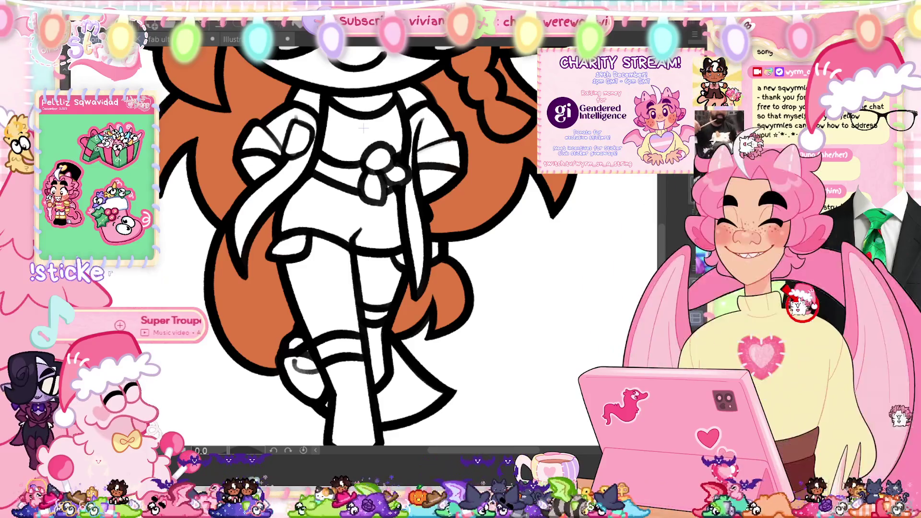
{"action": "scroll", "coordinate": [363, 128], "scroll_direction": "down", "scroll_amount": 5}
{"action": "scroll", "coordinate": [363, 128], "scroll_direction": "up", "scroll_amount": 5}
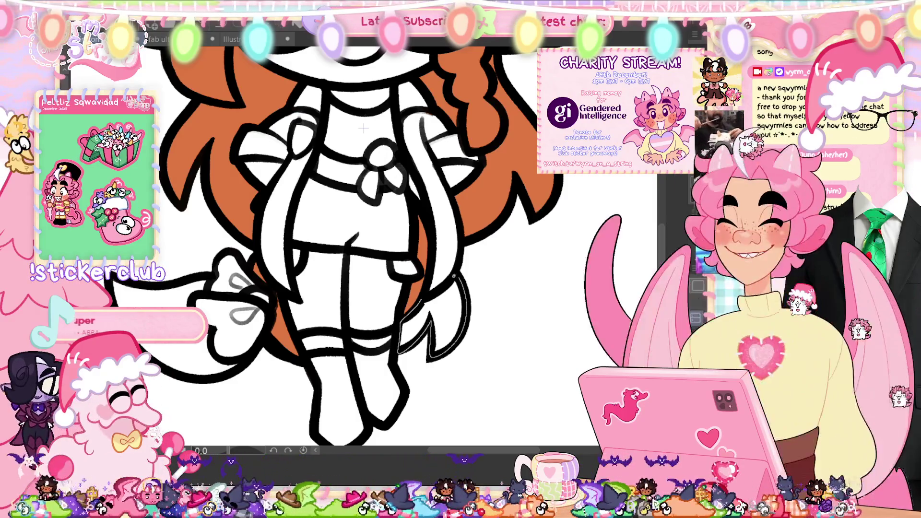
{"action": "left_click_drag", "start_coordinate": [454, 275], "coordinate": [438, 285]}
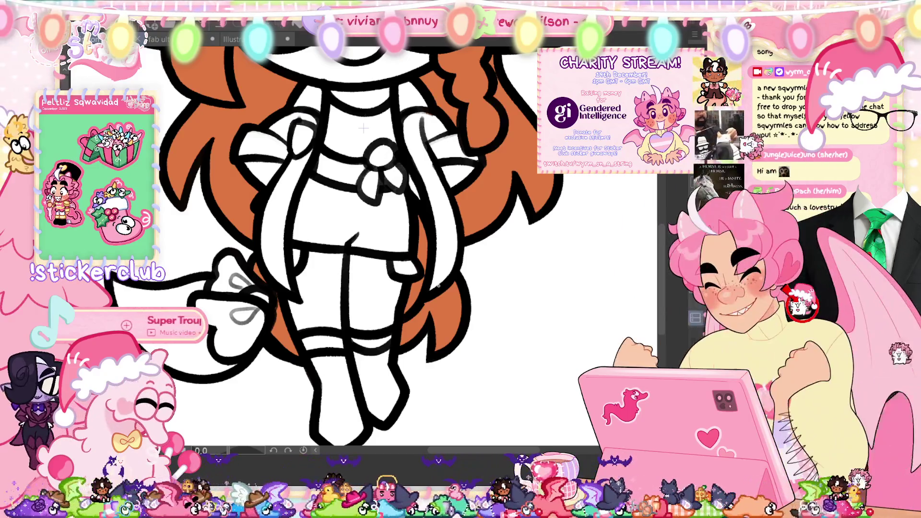
{"action": "key", "text": "ctrl+0"}
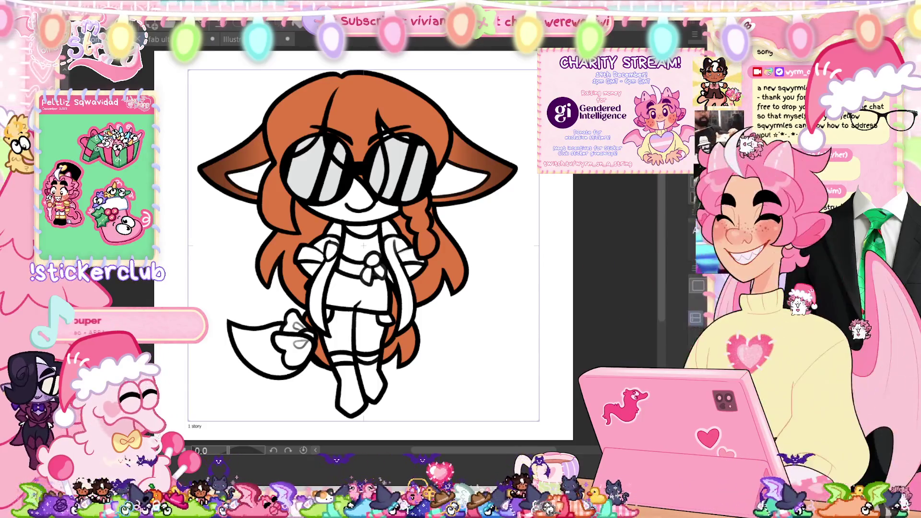
Step: Go to the walk frame where the tail curls right and begin transforming its lower body
{"action": "key", "text": "Right"}
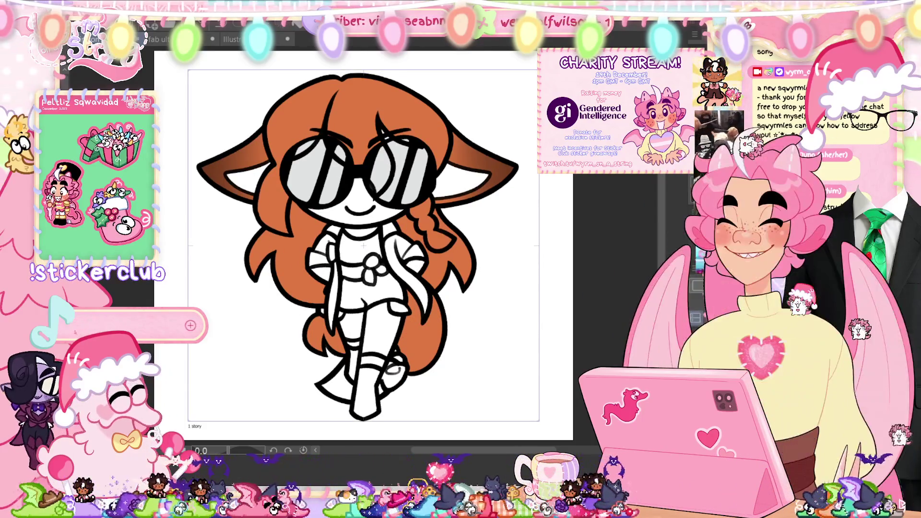
{"action": "scroll", "coordinate": [390, 441], "scroll_direction": "up", "scroll_amount": 2}
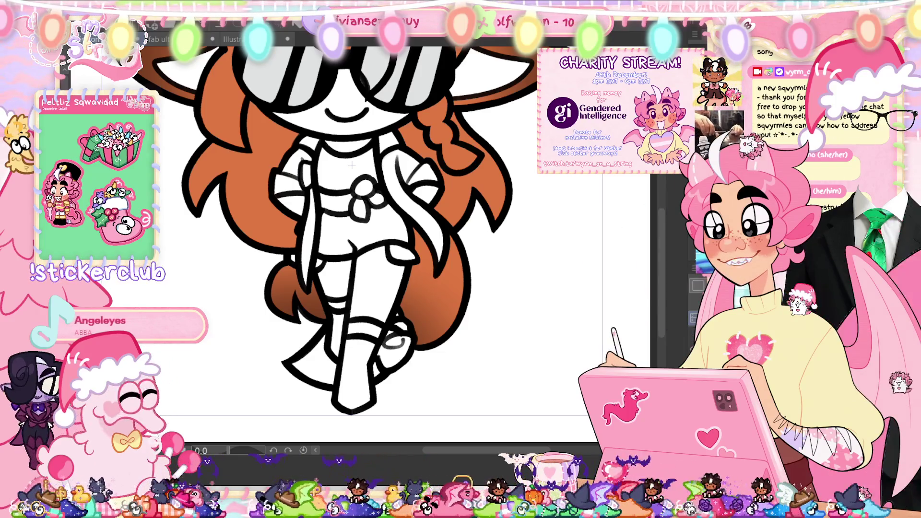
{"action": "key", "text": "ctrl+0"}
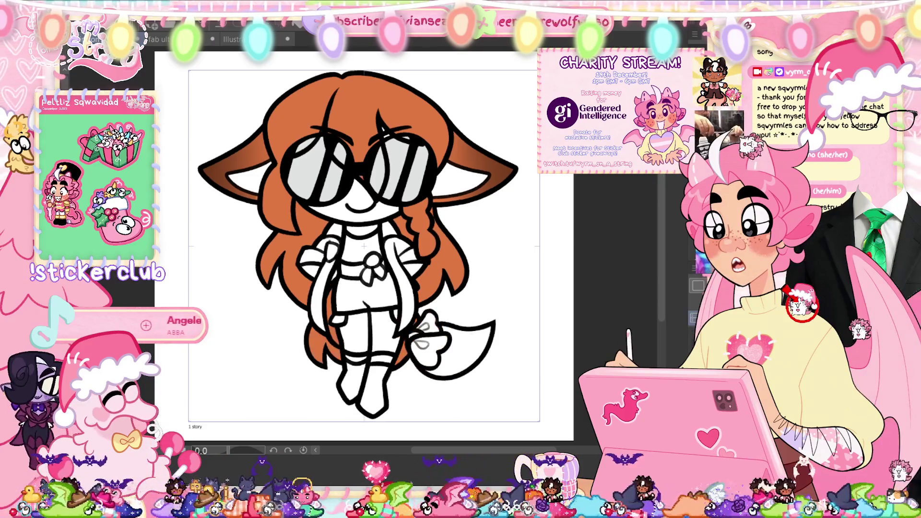
{"action": "key", "text": "ctrl+t"}
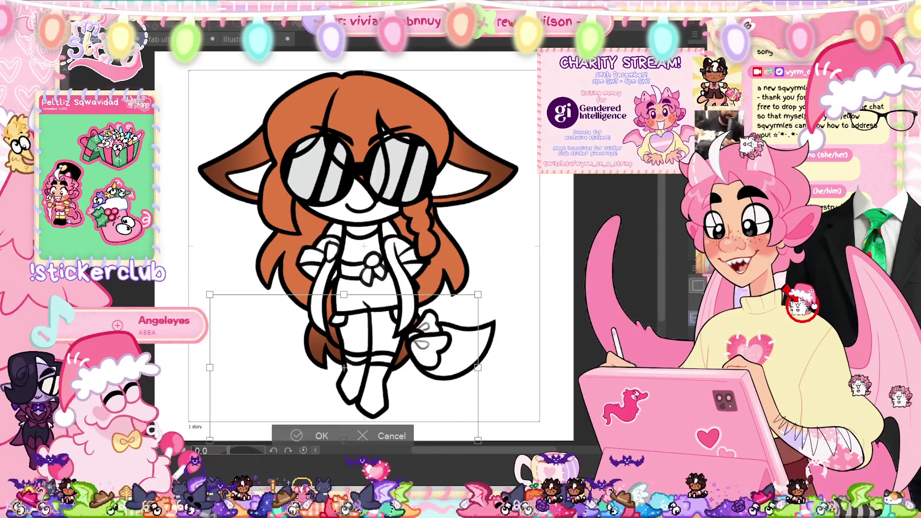
Step: Move the lower body slightly down and commit the transform
{"action": "left_click_drag", "start_coordinate": [344, 364], "coordinate": [344, 376]}
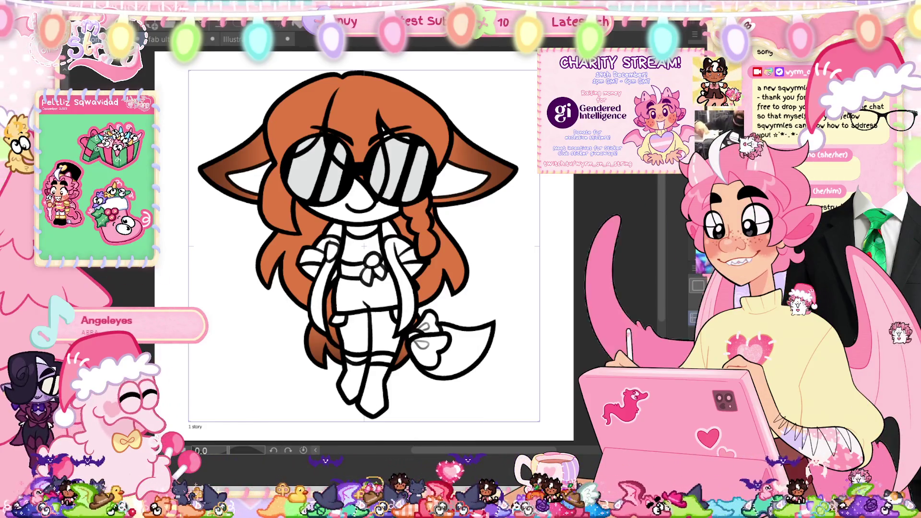
{"action": "left_click", "coordinate": [296, 434]}
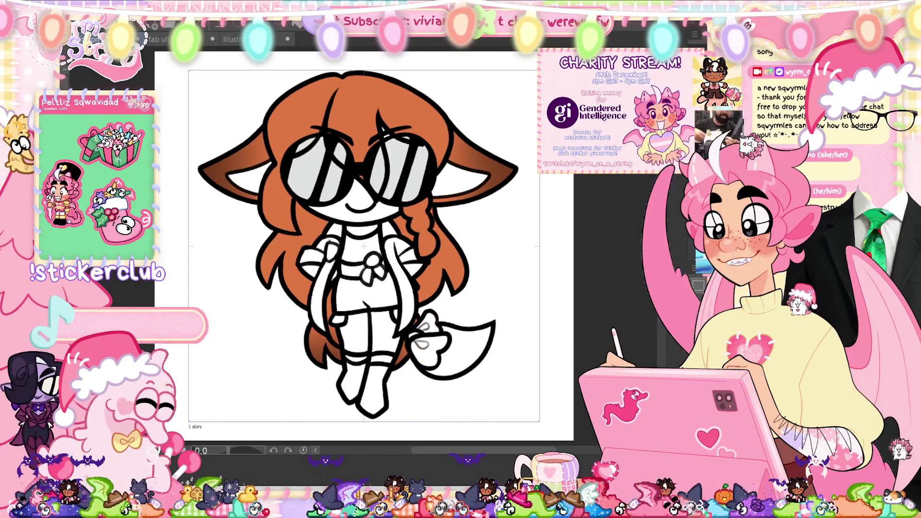
{"action": "key", "text": "ctrl+t"}
{"action": "left_click", "coordinate": [314, 436]}
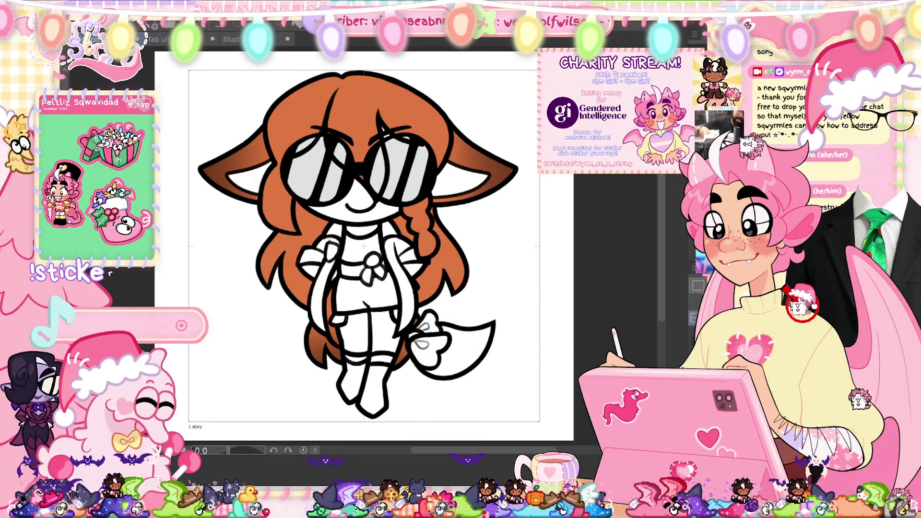
{"action": "key", "text": "ctrl+t"}
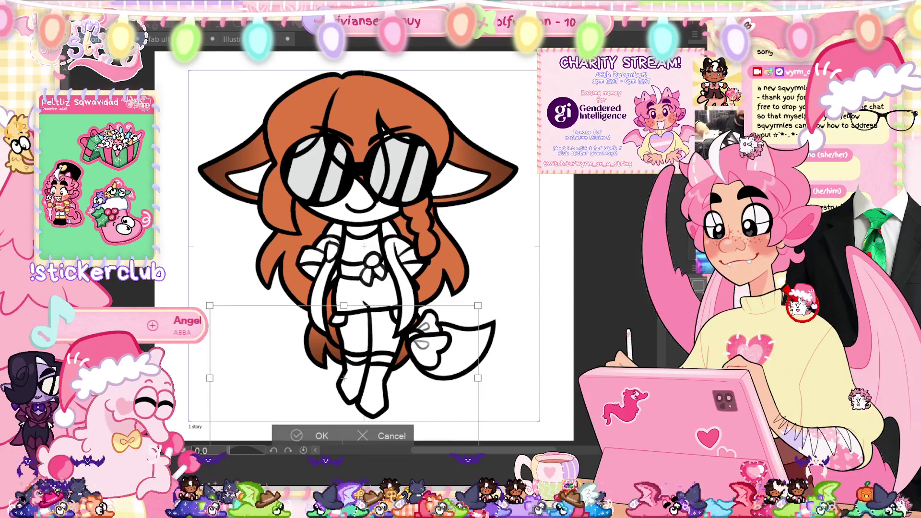
{"action": "key", "text": "Return"}
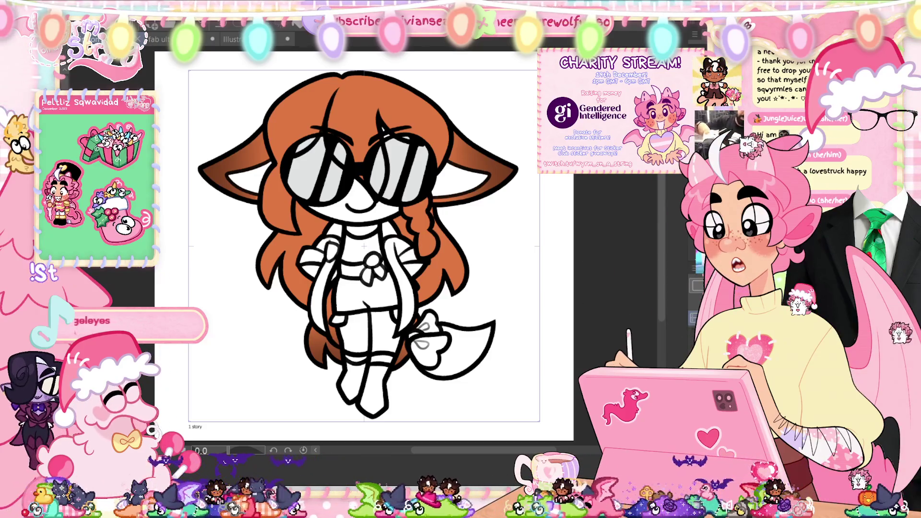
Step: In the next walk frame, flip the lower body horizontally and nudge it slightly right
{"action": "key", "text": "Right"}
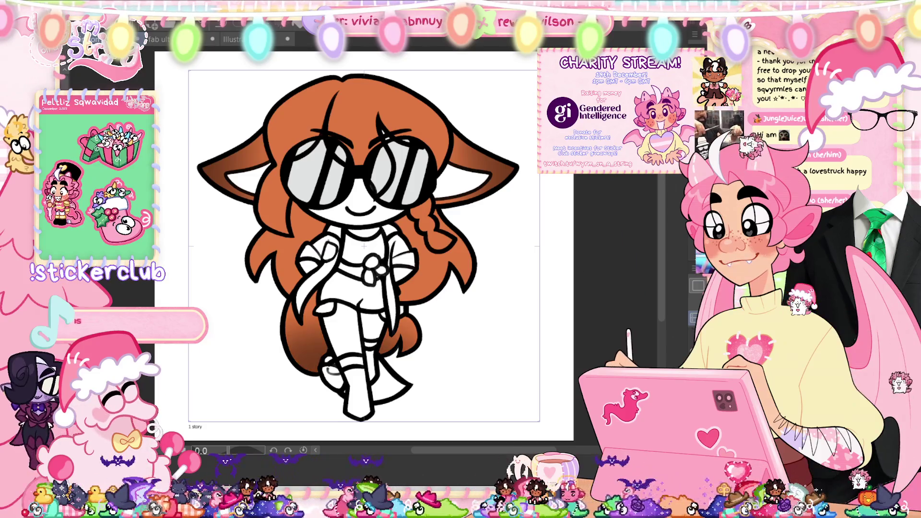
{"action": "key", "text": "ctrl+t"}
{"action": "right_click", "coordinate": [423, 370]}
{"action": "left_click", "coordinate": [468, 310]}
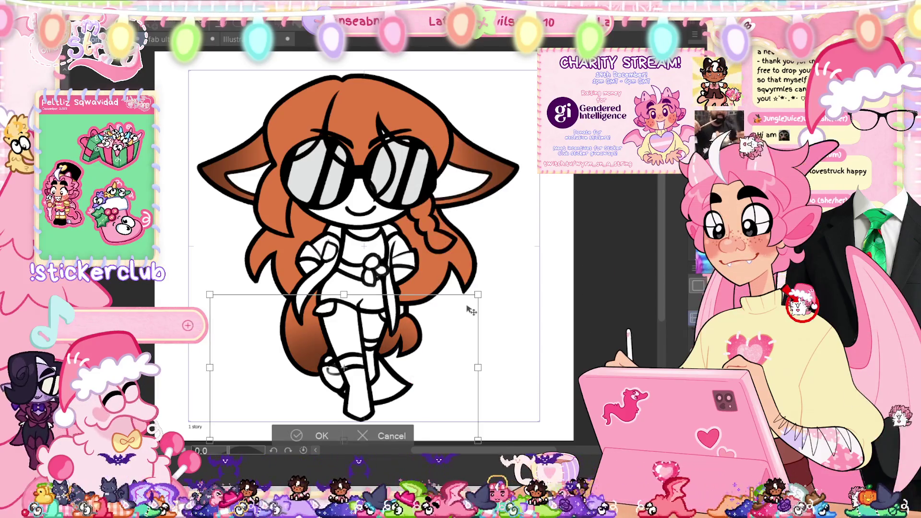
{"action": "left_click_drag", "start_coordinate": [456, 341], "coordinate": [461, 341]}
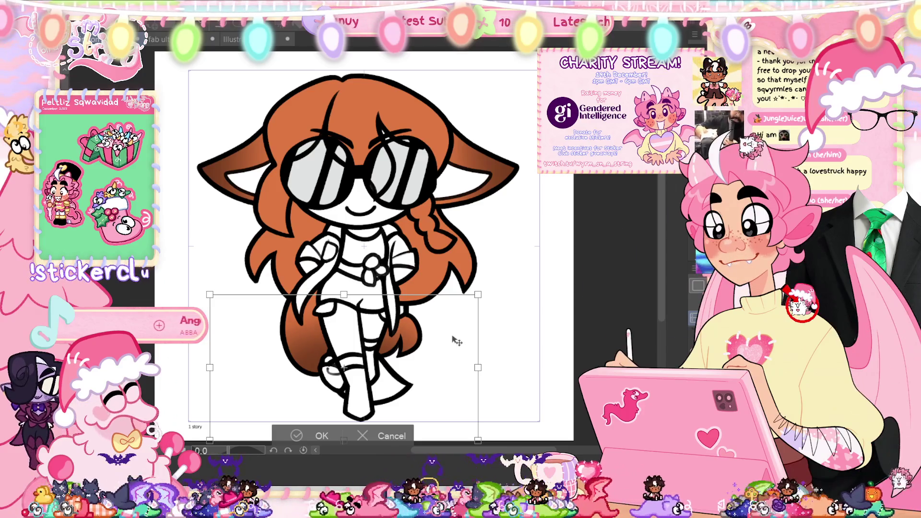
{"action": "left_click_drag", "start_coordinate": [418, 365], "coordinate": [423, 365]}
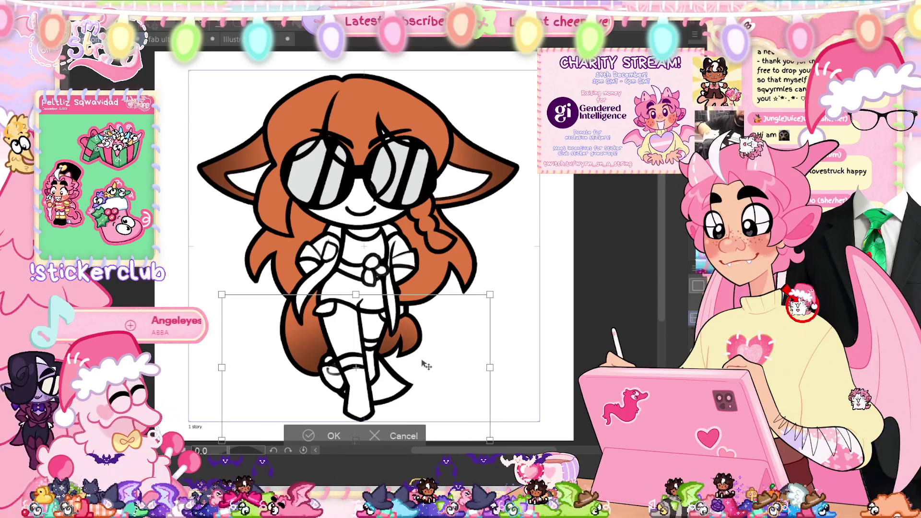
{"action": "left_click", "coordinate": [311, 437]}
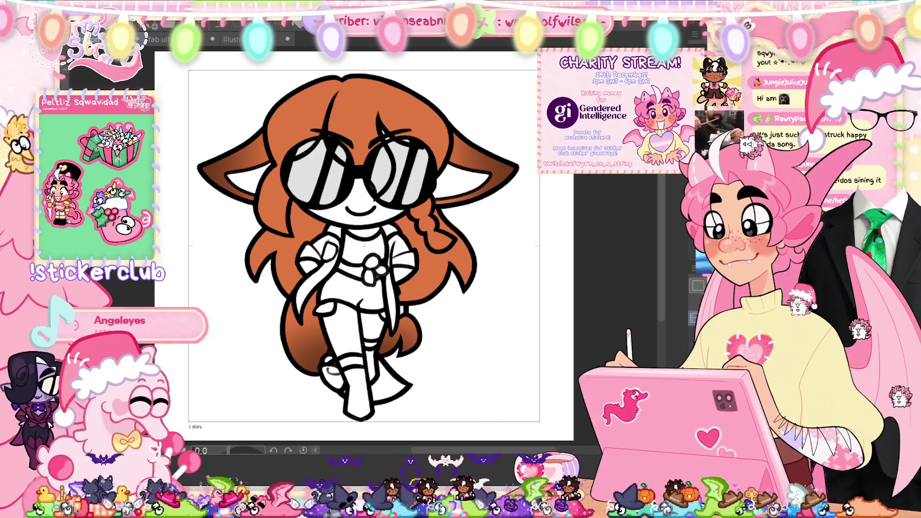
{"action": "key", "text": "ctrl+shift+h"}
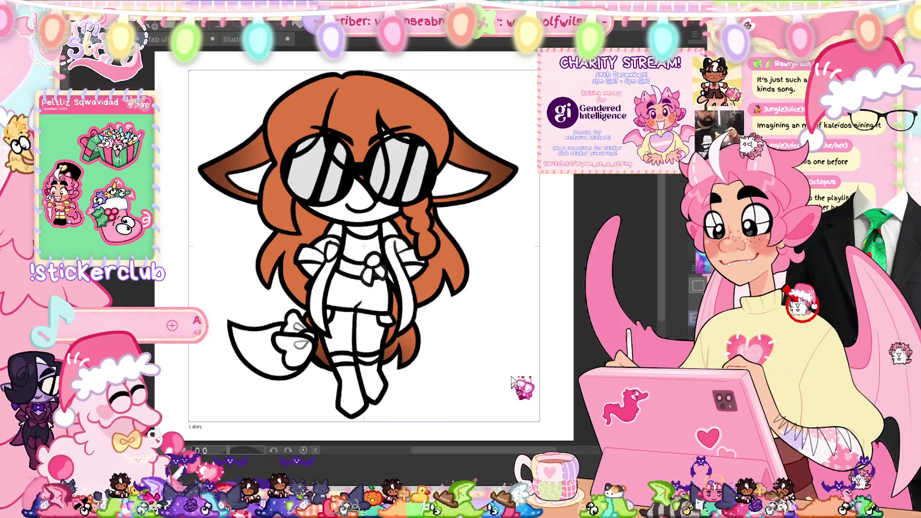
Step: Flip the lower body horizontally so the bow-tipped tail curls left, and commit
{"action": "key", "text": "ctrl+t"}
{"action": "right_click", "coordinate": [405, 116]}
{"action": "left_click", "coordinate": [477, 286]}
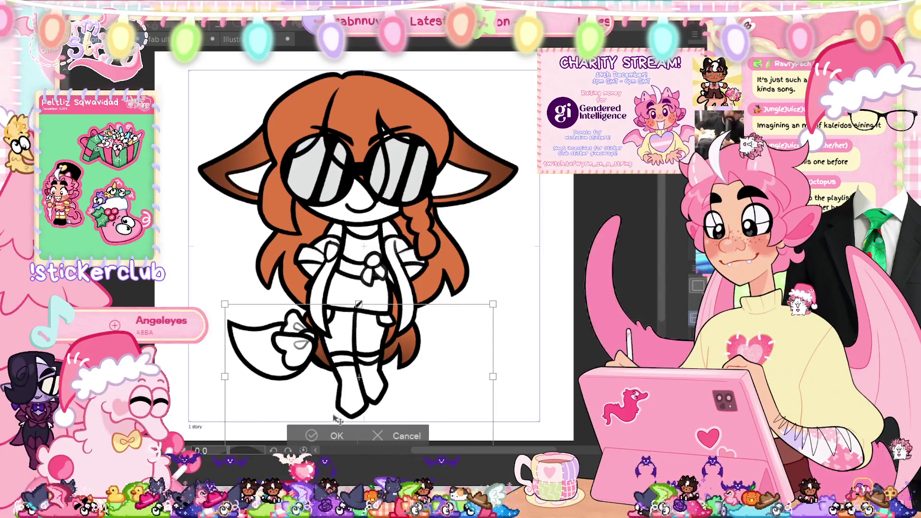
{"action": "key", "text": "Return"}
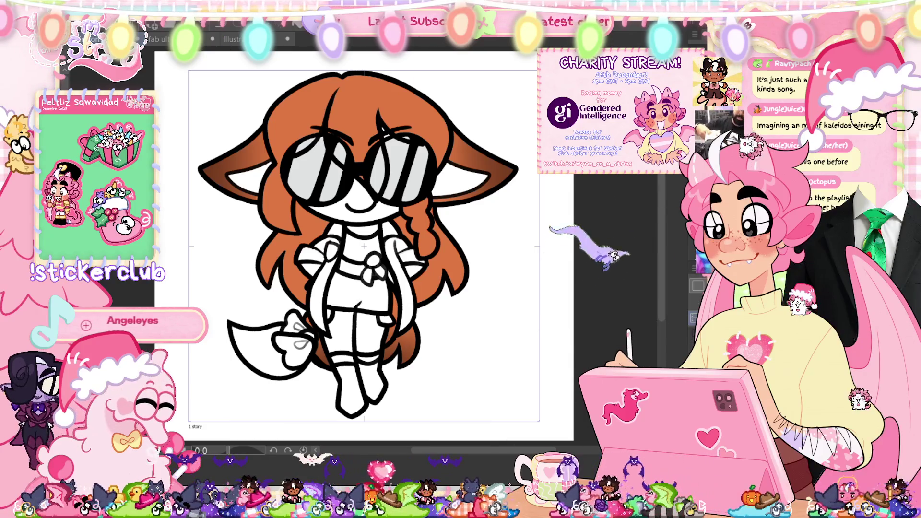
{"action": "scroll", "coordinate": [401, 388], "scroll_direction": "up", "scroll_amount": 2}
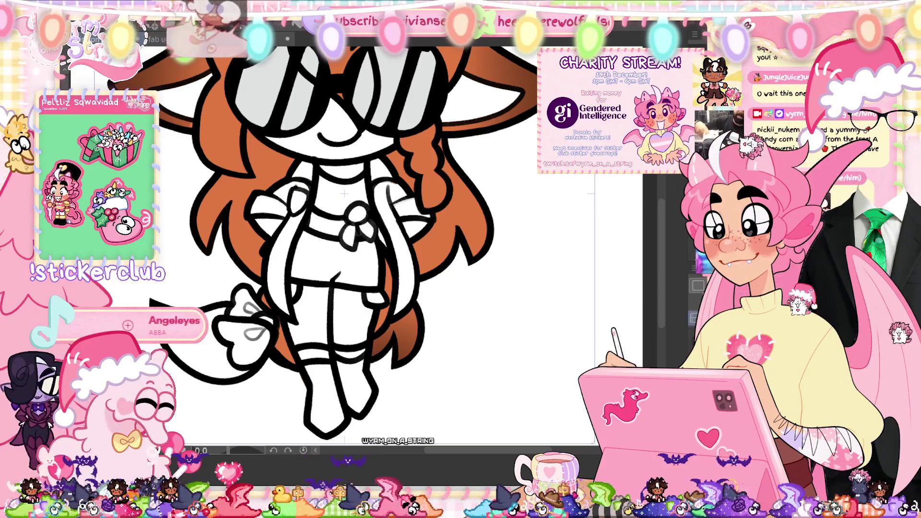
Step: Step through the walk frames, sketching faint strokes over the hair beside the legs
{"action": "key", "text": "Right"}
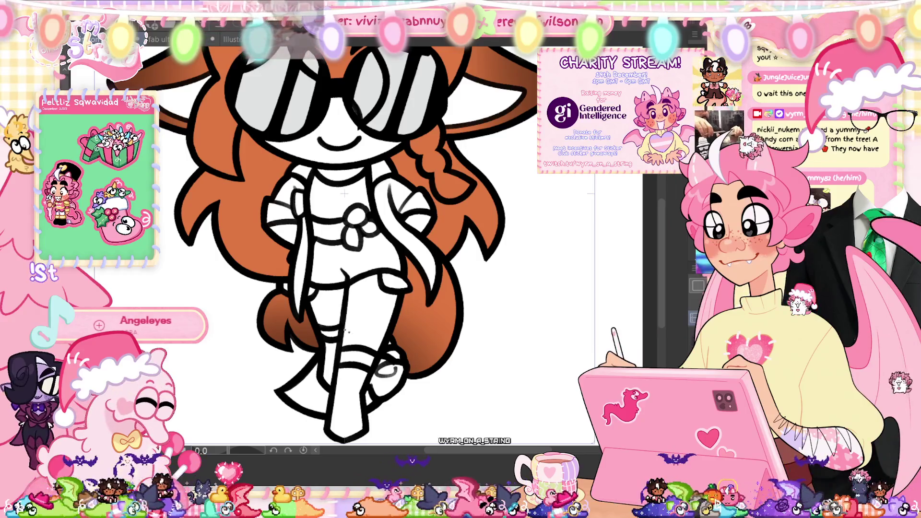
{"action": "left_click_drag", "start_coordinate": [282, 291], "coordinate": [318, 340]}
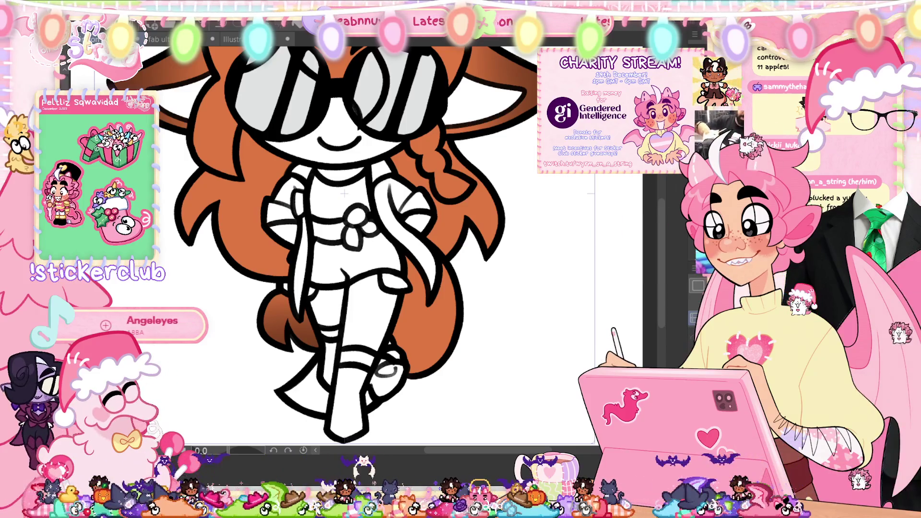
{"action": "key", "text": "ctrl+Tab"}
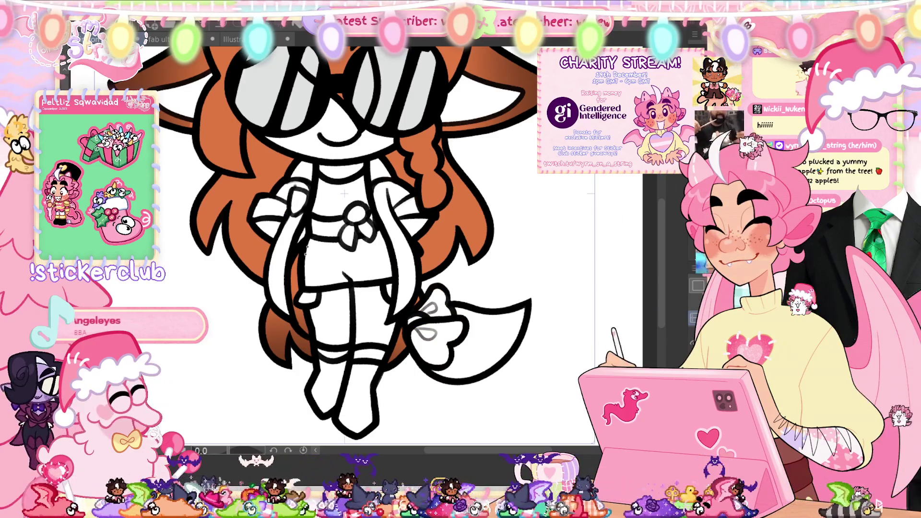
{"action": "mouse_move", "coordinate": [266, 291]}
{"action": "left_mouse_down"}
{"action": "mouse_move", "coordinate": [374, 403]}
{"action": "mouse_move", "coordinate": [551, 200]}
{"action": "left_mouse_up"}
{"action": "mouse_move", "coordinate": [214, 141]}
{"action": "left_mouse_down"}
{"action": "mouse_move", "coordinate": [202, 262]}
{"action": "mouse_move", "coordinate": [282, 289]}
{"action": "left_mouse_up"}
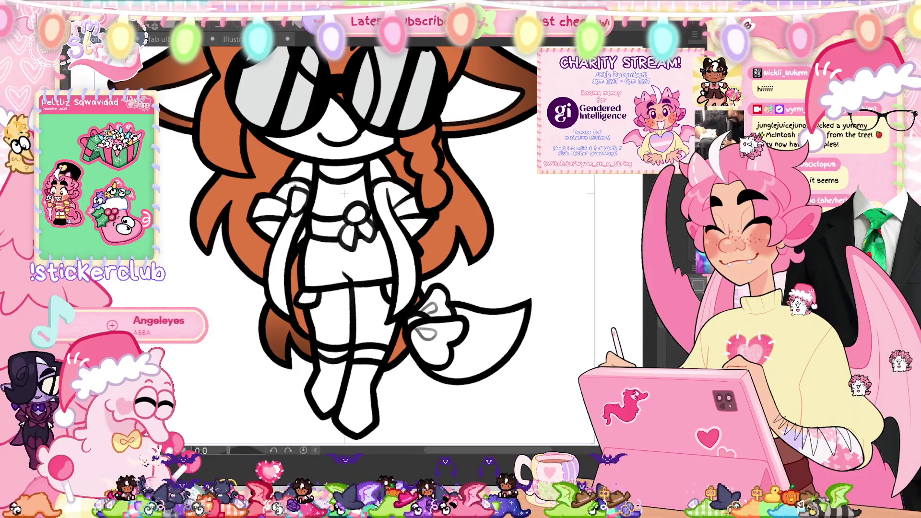
{"action": "key", "text": "Right"}
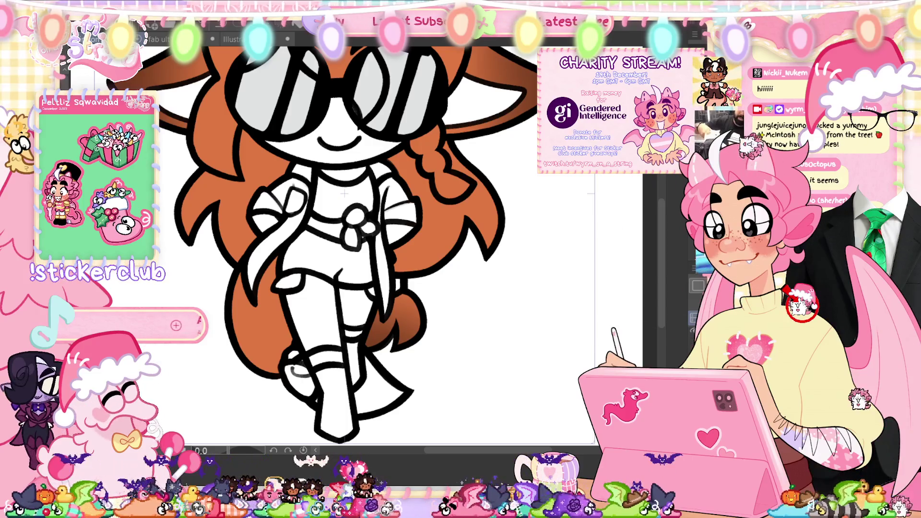
{"action": "key", "text": "ctrl+0"}
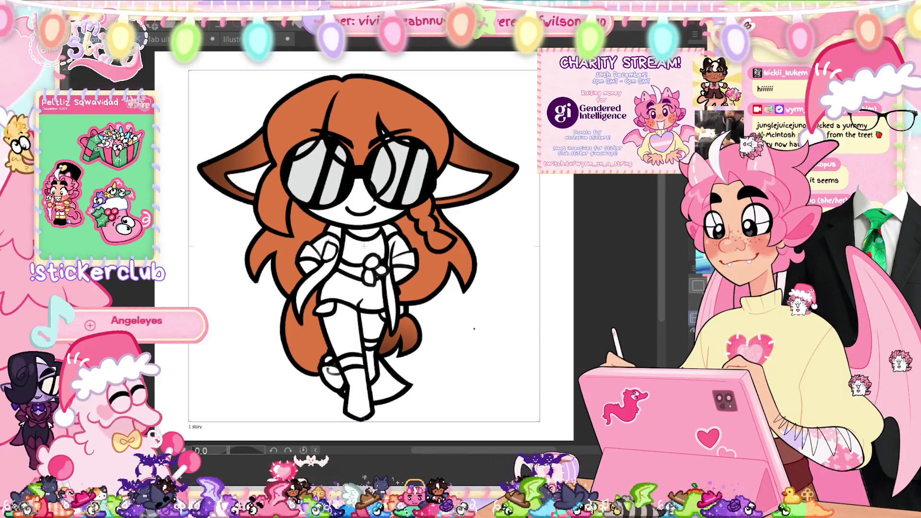
Step: Preview the walk loop in the Timeline twice, hide it, and move to another walk cel
{"action": "key", "text": "ctrl+shift+t"}
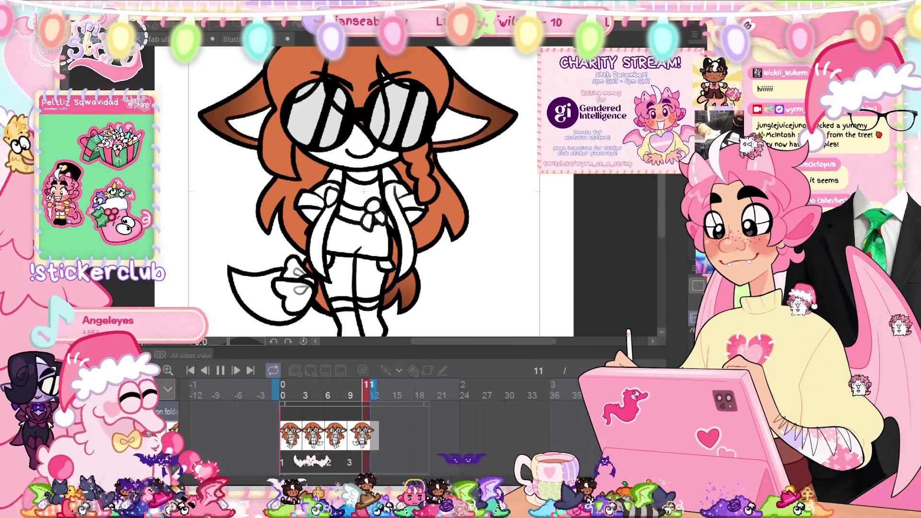
{"action": "key", "text": "ctrl+shift+t"}
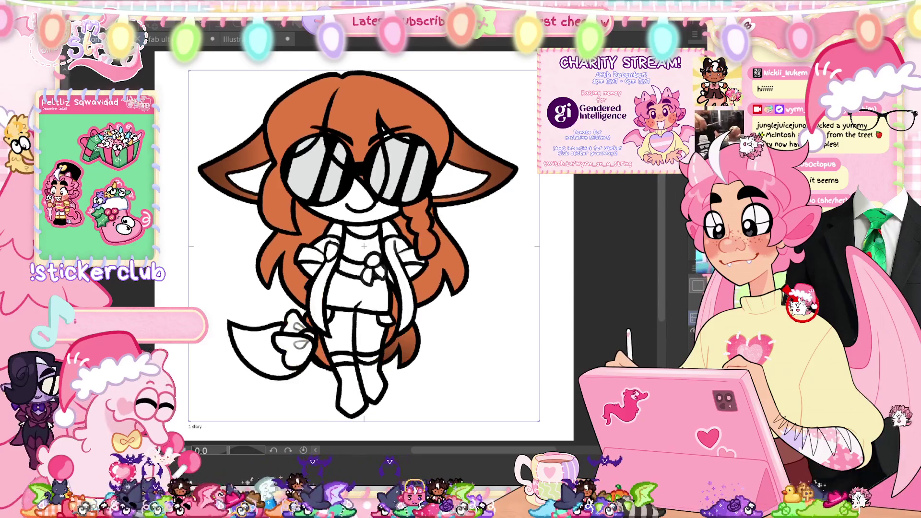
{"action": "key", "text": "ctrl+shift+t"}
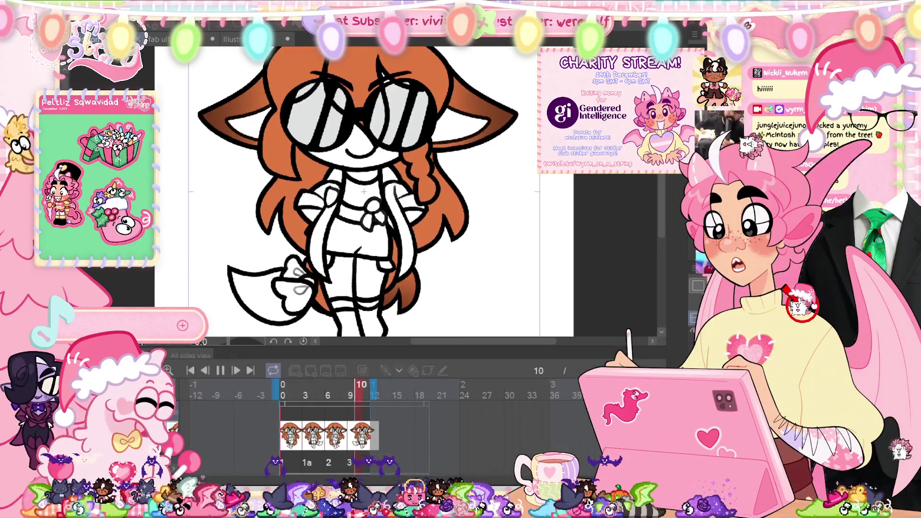
{"action": "key", "text": "ctrl+shift+t"}
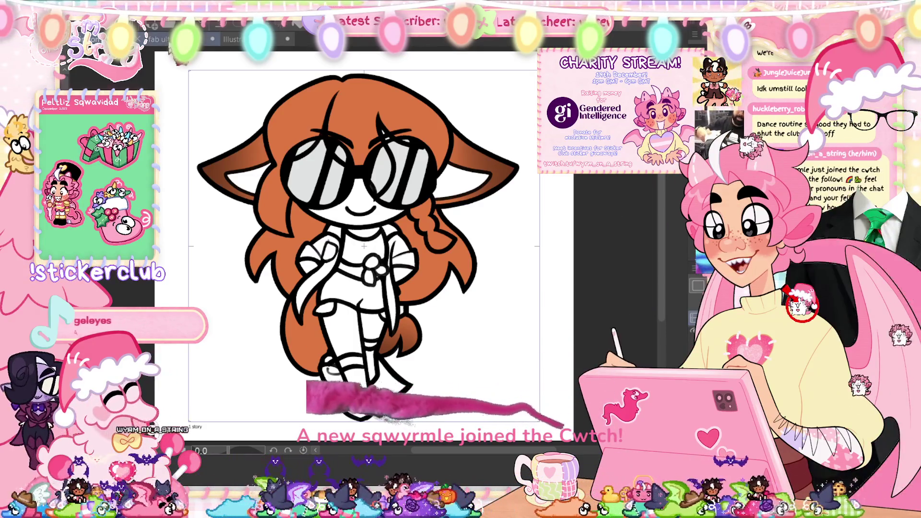
{"action": "key", "text": "ctrl+Tab"}
{"action": "key", "text": "ctrl+Tab"}
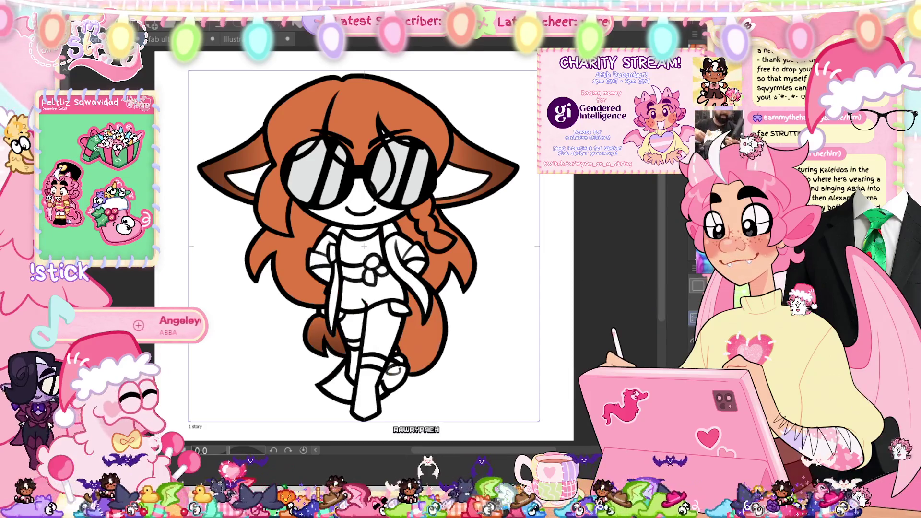
{"action": "scroll", "coordinate": [369, 413], "scroll_direction": "up", "scroll_amount": 3}
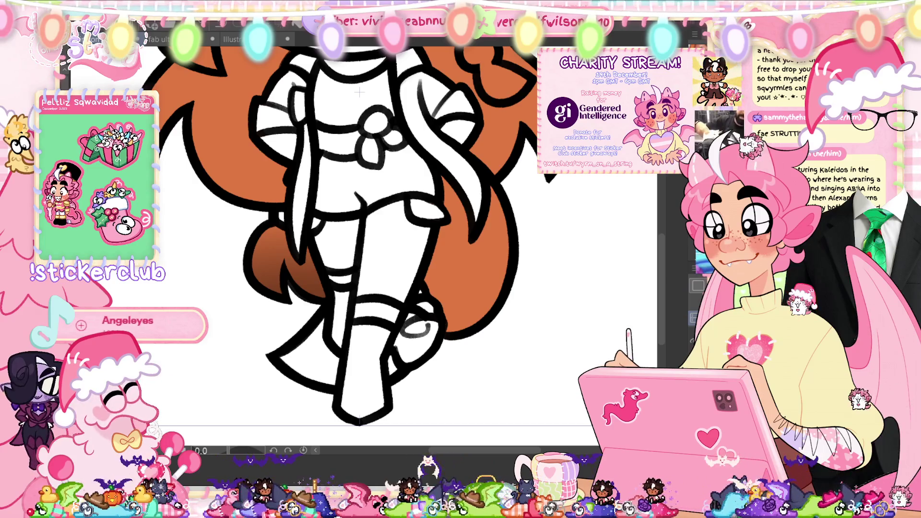
Step: Fill this cel's white tail tip light pink and fit the page to the window
{"action": "left_click", "coordinate": [307, 360]}
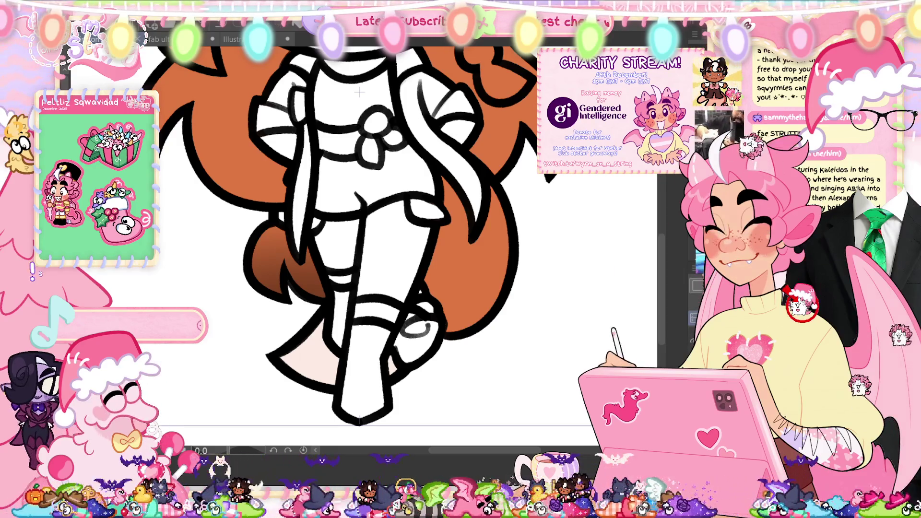
{"action": "key", "text": "ctrl+0"}
{"action": "scroll", "coordinate": [454, 129], "scroll_direction": "up", "scroll_amount": 3}
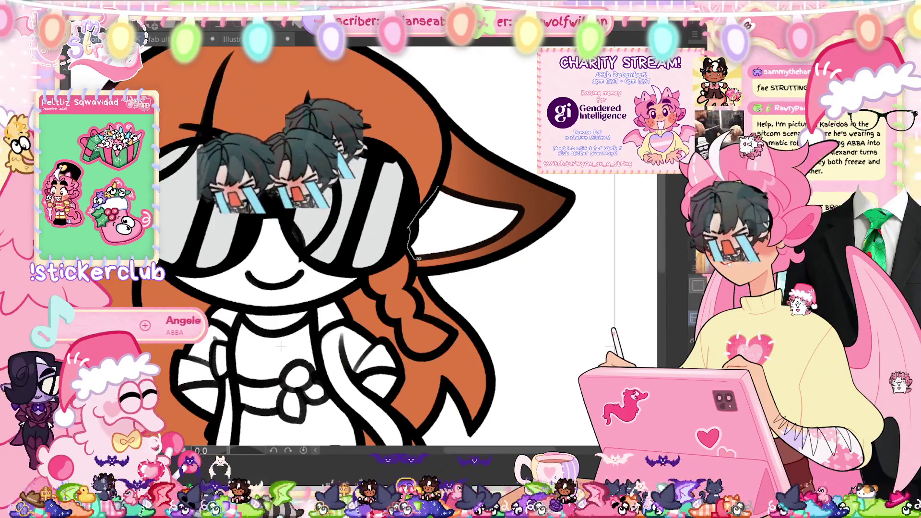
Step: Lasso-fill each inner ear light pink, mirroring the canvas view to reach both sides
{"action": "mouse_move", "coordinate": [422, 255]}
{"action": "left_mouse_down"}
{"action": "mouse_move", "coordinate": [521, 209]}
{"action": "mouse_move", "coordinate": [434, 190]}
{"action": "left_mouse_up"}
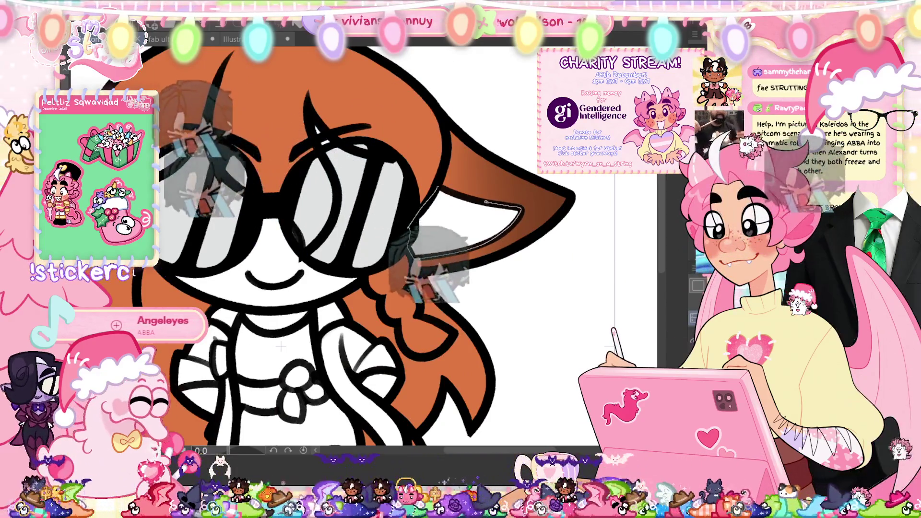
{"action": "key", "text": "h"}
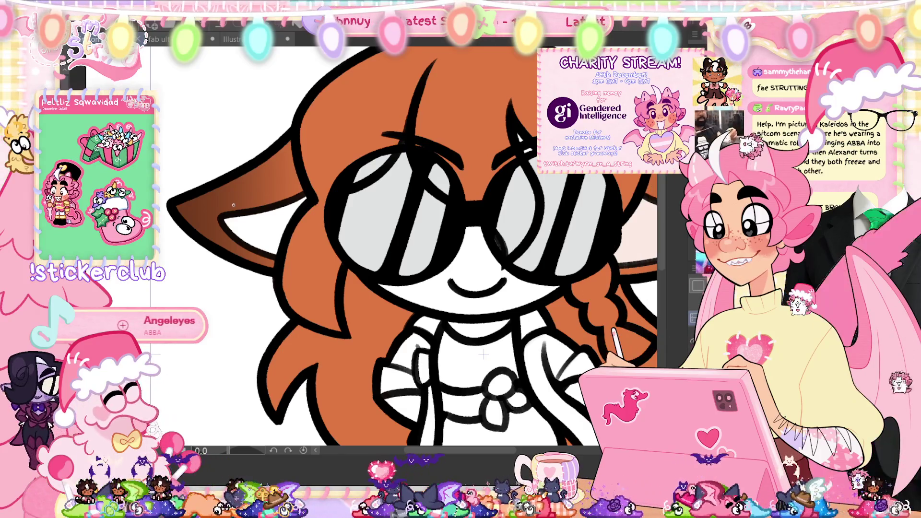
{"action": "left_click_drag", "start_coordinate": [225, 217], "coordinate": [311, 196]}
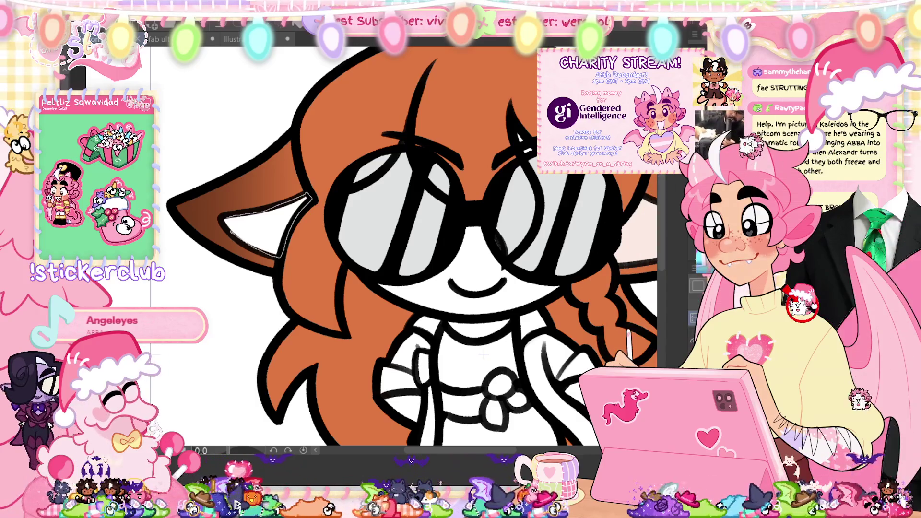
{"action": "left_click_drag", "start_coordinate": [231, 233], "coordinate": [225, 219]}
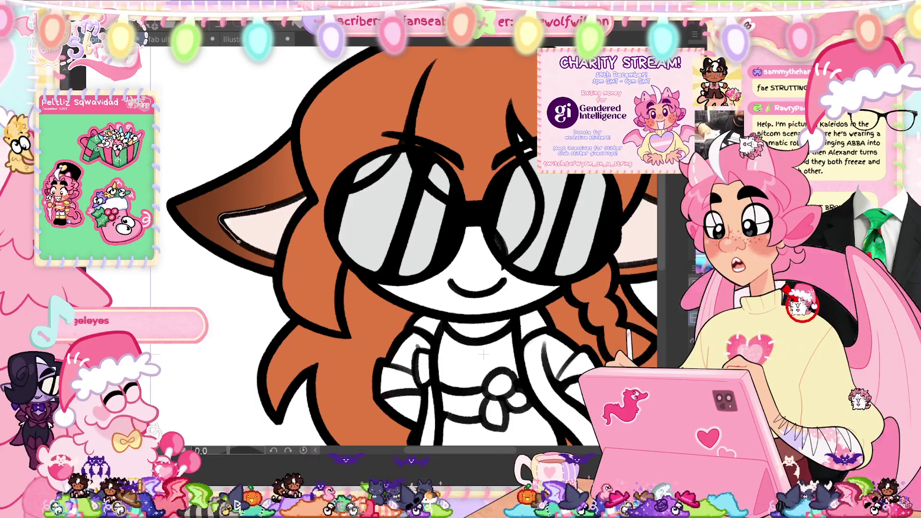
{"action": "key", "text": "ctrl+d"}
{"action": "left_click_drag", "start_coordinate": [284, 253], "coordinate": [248, 247]}
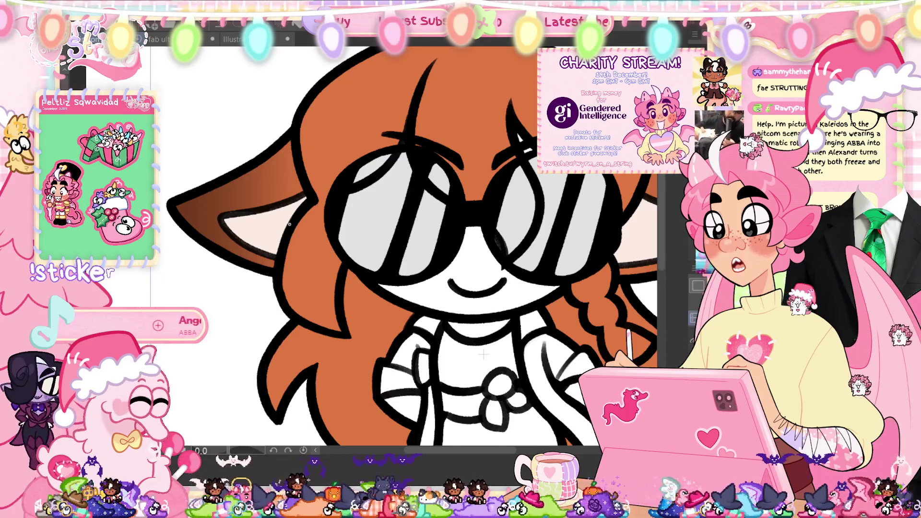
{"action": "key", "text": "ctrl+0"}
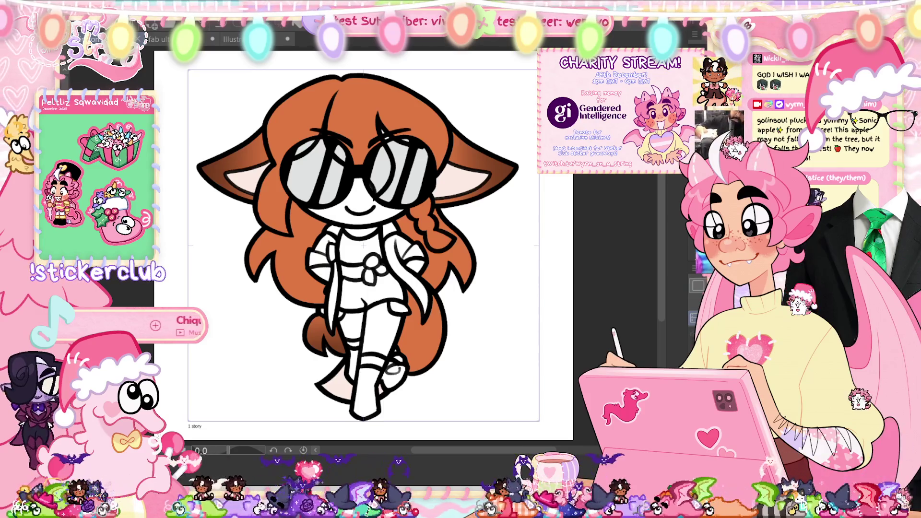
Step: Move to the next cel and lasso-fill its tail tip light pink
{"action": "key", "text": "ctrl+z"}
{"action": "scroll", "coordinate": [281, 119], "scroll_direction": "up", "scroll_amount": 5}
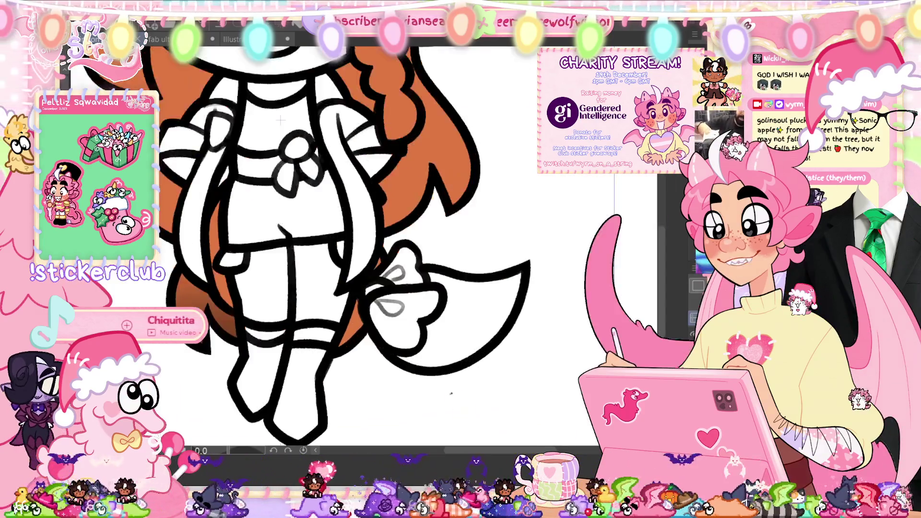
{"action": "scroll", "coordinate": [450, 394], "scroll_direction": "up", "scroll_amount": 3}
{"action": "mouse_move", "coordinate": [433, 256]}
{"action": "left_mouse_down"}
{"action": "mouse_move", "coordinate": [410, 288]}
{"action": "mouse_move", "coordinate": [405, 326]}
{"action": "mouse_move", "coordinate": [426, 357]}
{"action": "mouse_move", "coordinate": [485, 346]}
{"action": "mouse_move", "coordinate": [533, 297]}
{"action": "mouse_move", "coordinate": [559, 208]}
{"action": "mouse_move", "coordinate": [467, 220]}
{"action": "mouse_move", "coordinate": [413, 211]}
{"action": "left_mouse_up"}
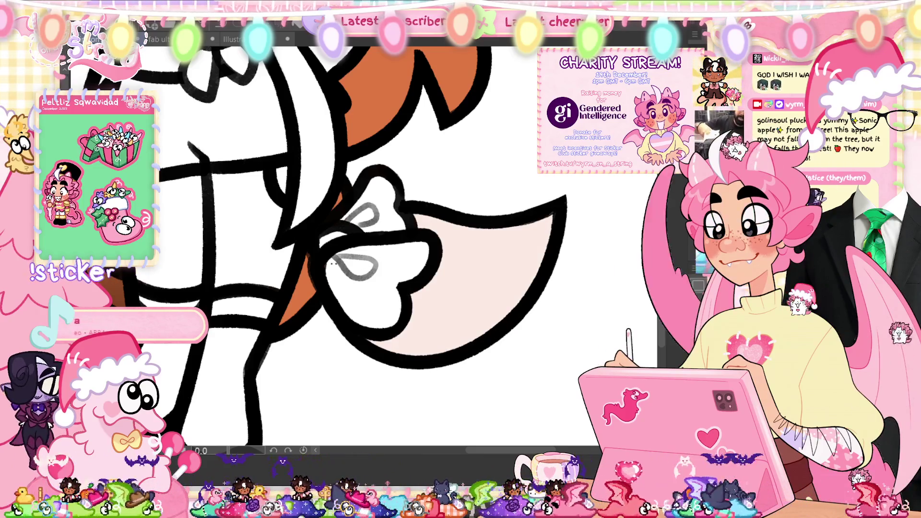
Step: Lasso-fill the inner ears light pink and fit the page to the window
{"action": "left_click_drag", "start_coordinate": [297, 250], "coordinate": [498, 345]}
{"action": "mouse_move", "coordinate": [399, 98]}
{"action": "left_mouse_down"}
{"action": "mouse_move", "coordinate": [388, 178]}
{"action": "mouse_move", "coordinate": [361, 250]}
{"action": "mouse_move", "coordinate": [312, 262]}
{"action": "mouse_move", "coordinate": [273, 235]}
{"action": "mouse_move", "coordinate": [292, 206]}
{"action": "mouse_move", "coordinate": [391, 178]}
{"action": "left_mouse_up"}
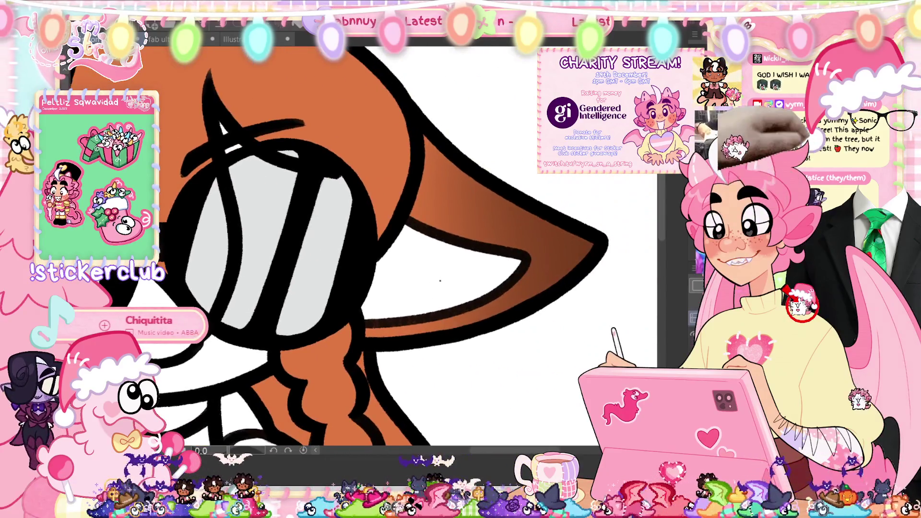
{"action": "mouse_move", "coordinate": [522, 263]}
{"action": "left_mouse_down"}
{"action": "mouse_move", "coordinate": [379, 319]}
{"action": "mouse_move", "coordinate": [365, 282]}
{"action": "left_mouse_up"}
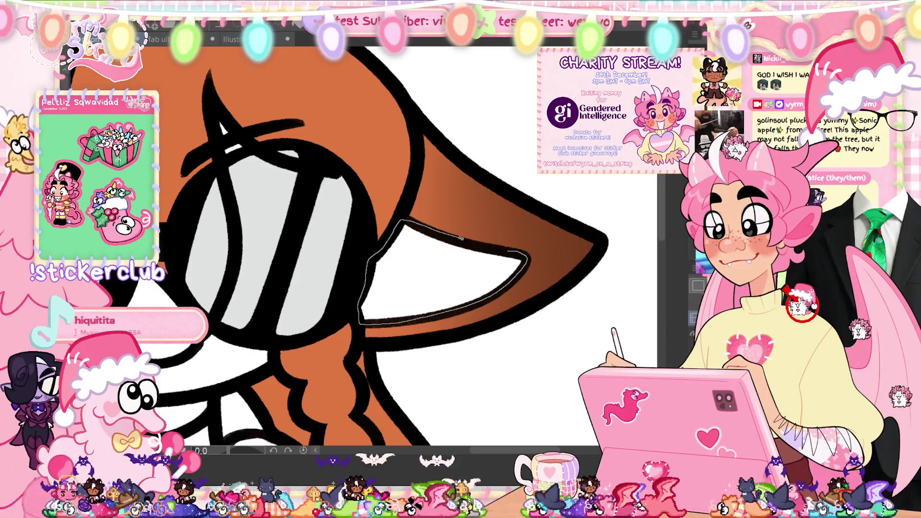
{"action": "left_click_drag", "start_coordinate": [458, 237], "coordinate": [525, 253]}
{"action": "key", "text": "ctrl+0"}
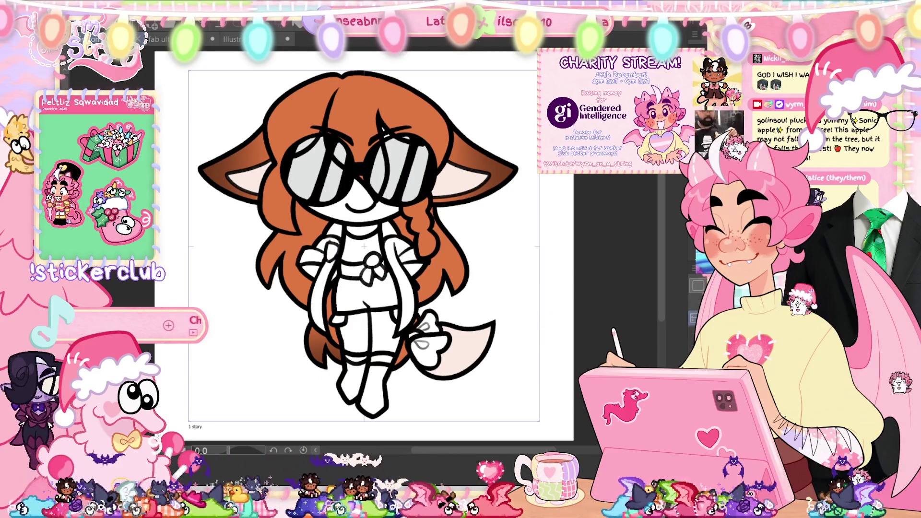
Step: Advance to the next cel and lasso-fill its tail tip light pink
{"action": "key", "text": "Right"}
{"action": "scroll", "coordinate": [364, 396], "scroll_direction": "up", "scroll_amount": 3}
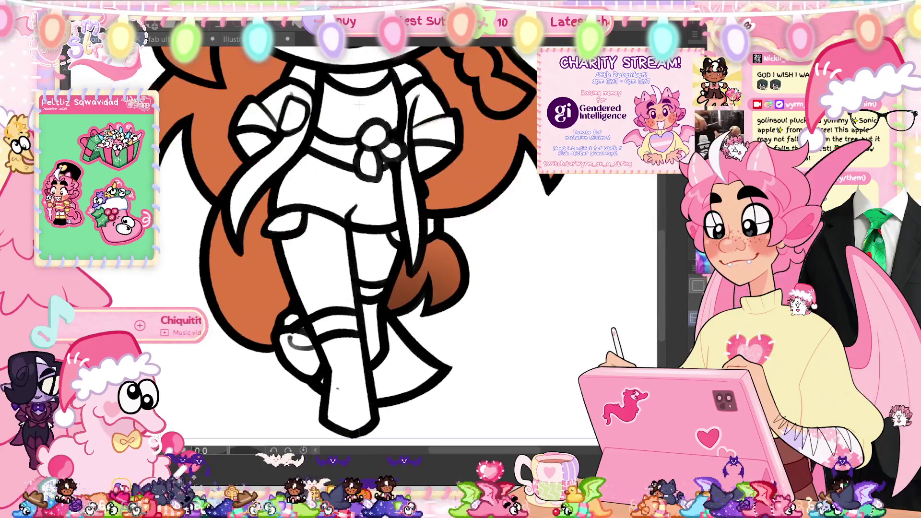
{"action": "left_click_drag", "start_coordinate": [373, 315], "coordinate": [416, 354]}
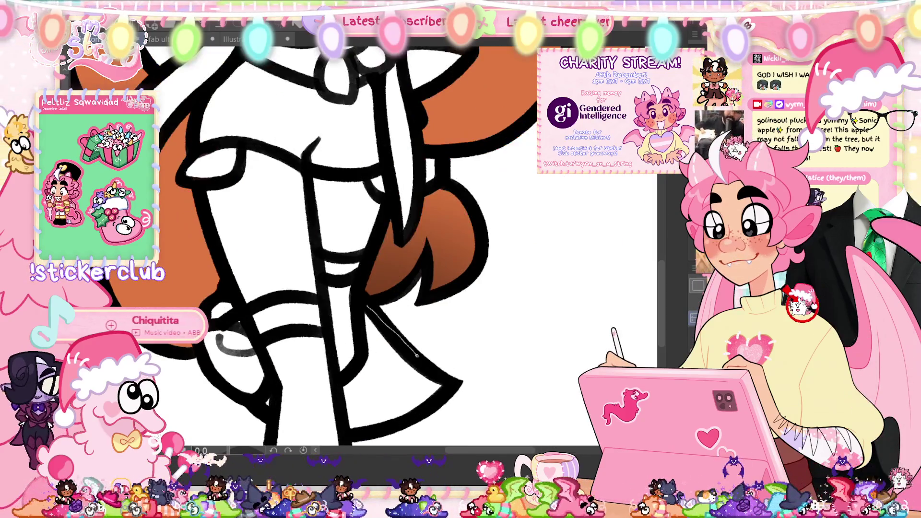
{"action": "left_click_drag", "start_coordinate": [444, 395], "coordinate": [338, 396]}
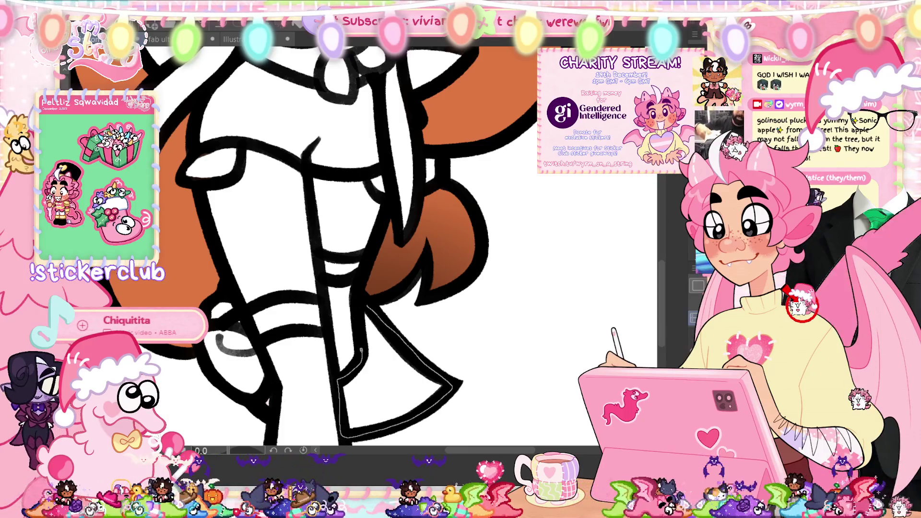
{"action": "left_click_drag", "start_coordinate": [363, 302], "coordinate": [363, 303]}
Step: Lasso-fill both inner ears light pink, mirroring the view between them
{"action": "scroll", "coordinate": [384, 240], "scroll_direction": "down", "scroll_amount": 3}
{"action": "scroll", "coordinate": [501, 376], "scroll_direction": "up", "scroll_amount": 6}
{"action": "mouse_move", "coordinate": [268, 279]}
{"action": "left_mouse_down"}
{"action": "mouse_move", "coordinate": [309, 335]}
{"action": "mouse_move", "coordinate": [349, 343]}
{"action": "left_mouse_up"}
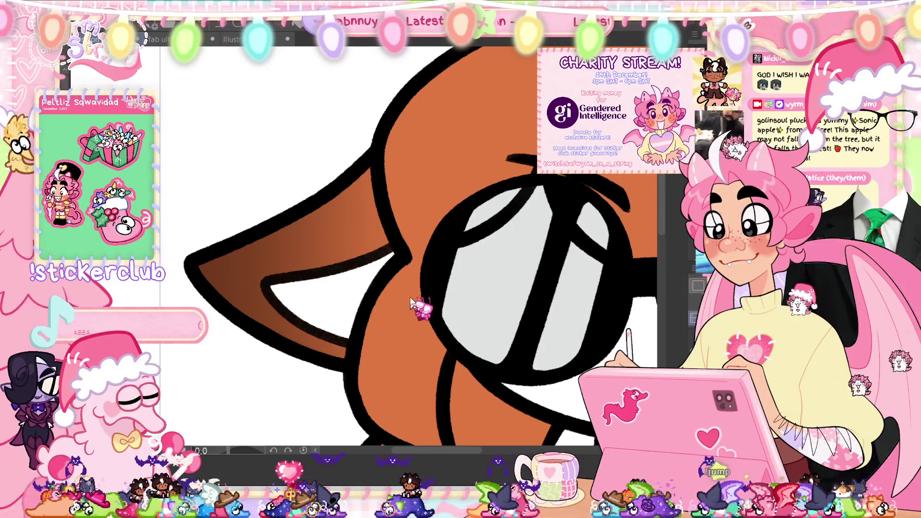
{"action": "mouse_move", "coordinate": [266, 290]}
{"action": "left_mouse_down"}
{"action": "mouse_move", "coordinate": [363, 257]}
{"action": "mouse_move", "coordinate": [375, 287]}
{"action": "left_mouse_up"}
{"action": "key", "text": "h"}
{"action": "mouse_move", "coordinate": [467, 273]}
{"action": "left_mouse_down"}
{"action": "mouse_move", "coordinate": [476, 276]}
{"action": "mouse_move", "coordinate": [451, 300]}
{"action": "left_mouse_up"}
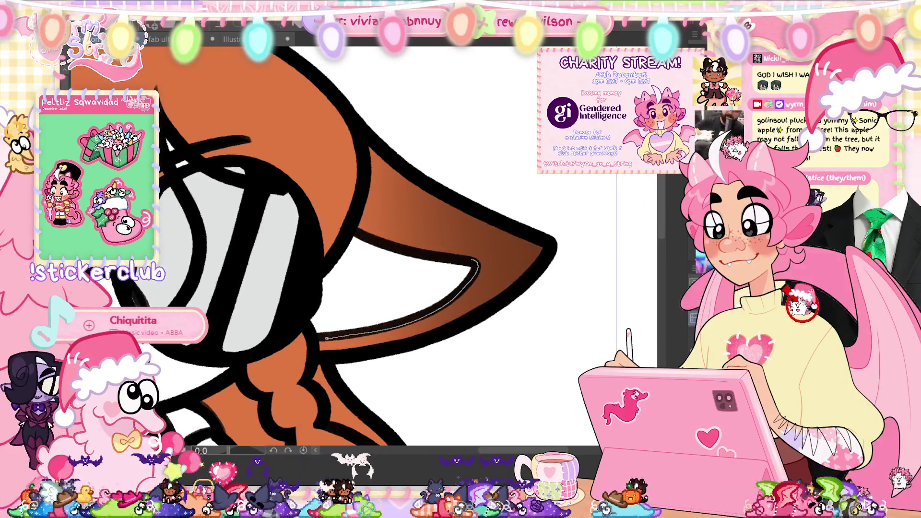
{"action": "left_click_drag", "start_coordinate": [314, 283], "coordinate": [346, 239]}
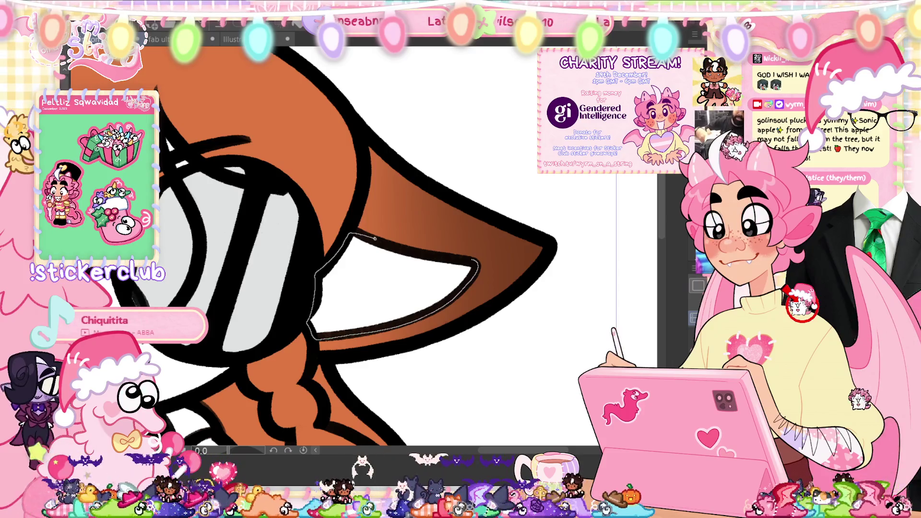
{"action": "left_click_drag", "start_coordinate": [467, 260], "coordinate": [467, 260]}
{"action": "key", "text": "ctrl+0"}
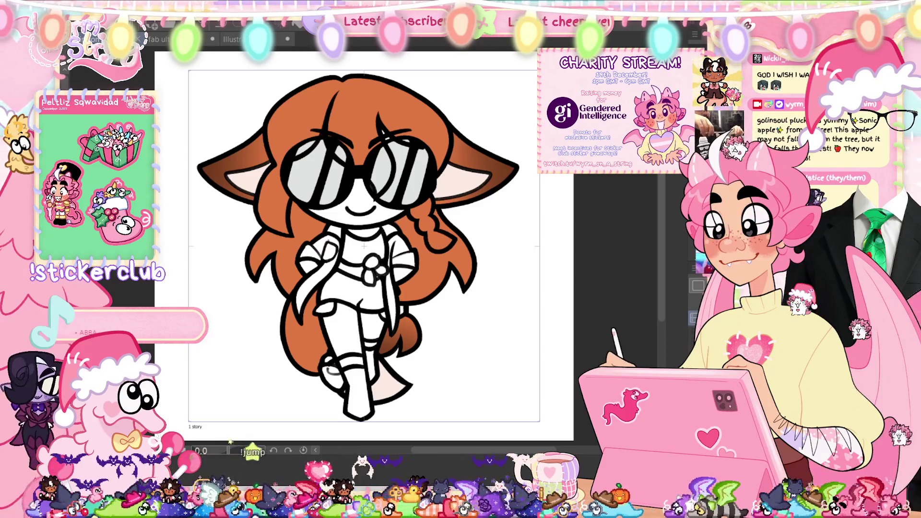
Step: On the next cel, lasso-fill the tail tip and first inner ear light peach
{"action": "key", "text": "h"}
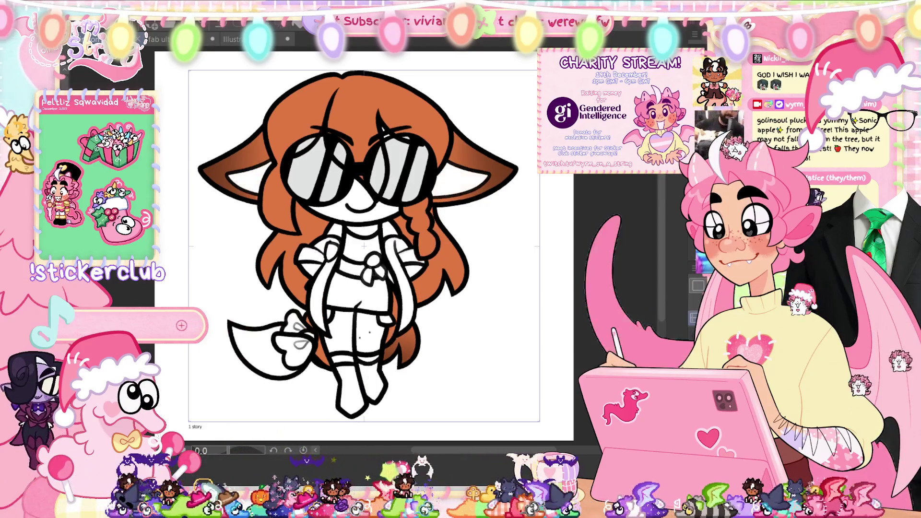
{"action": "scroll", "coordinate": [365, 244], "scroll_direction": "up", "scroll_amount": 5}
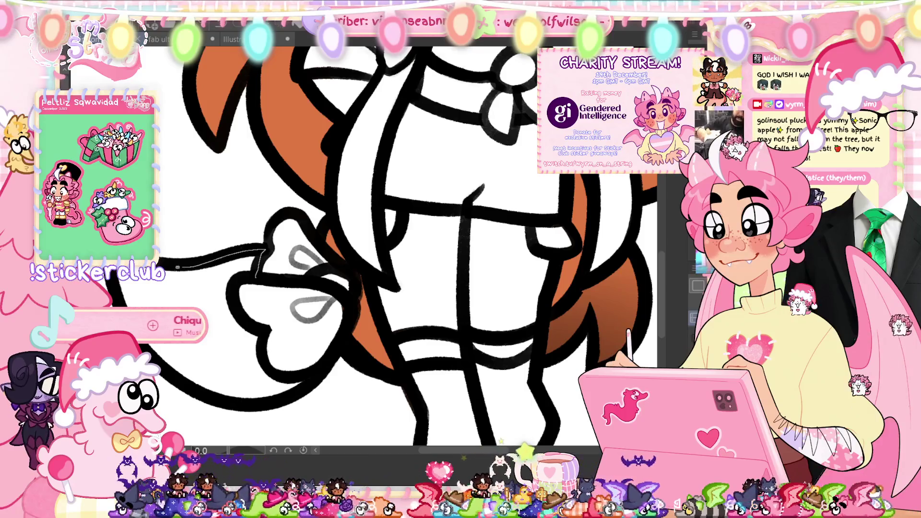
{"action": "mouse_move", "coordinate": [177, 379]}
{"action": "left_mouse_down"}
{"action": "mouse_move", "coordinate": [244, 403]}
{"action": "mouse_move", "coordinate": [312, 381]}
{"action": "left_mouse_up"}
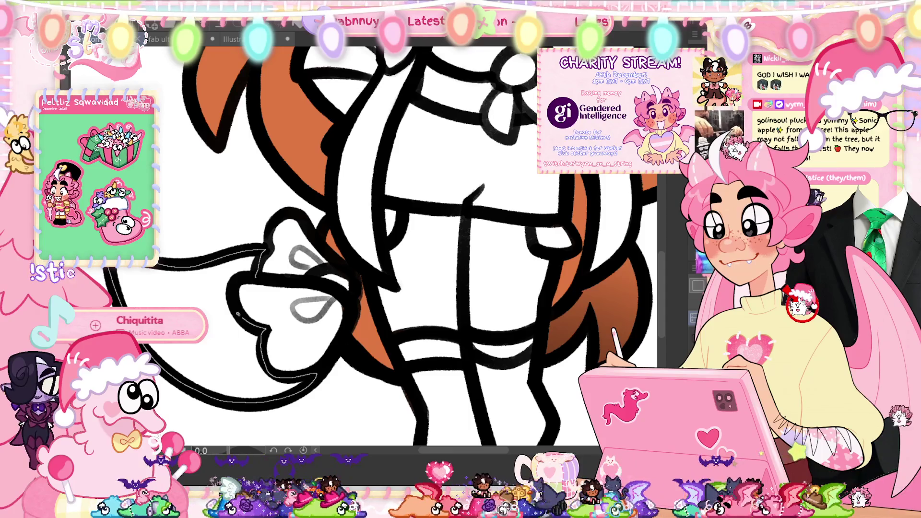
{"action": "scroll", "coordinate": [256, 281], "scroll_direction": "down", "scroll_amount": 3}
{"action": "scroll", "coordinate": [411, 349], "scroll_direction": "up", "scroll_amount": 5}
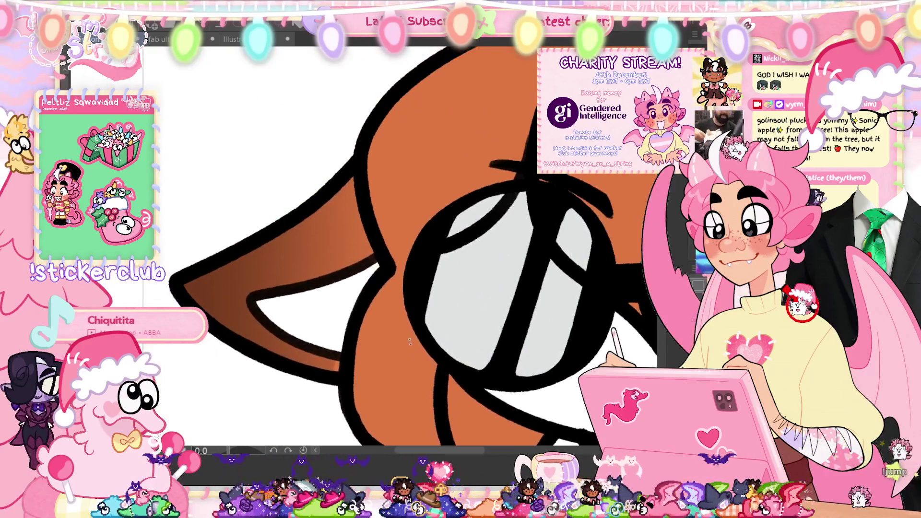
{"action": "left_click_drag", "start_coordinate": [328, 278], "coordinate": [257, 310]}
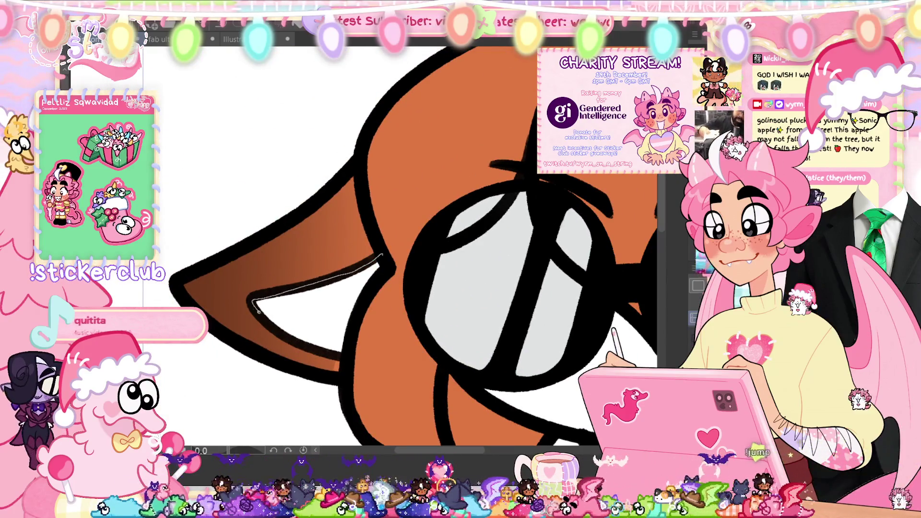
{"action": "left_click_drag", "start_coordinate": [285, 339], "coordinate": [319, 354]}
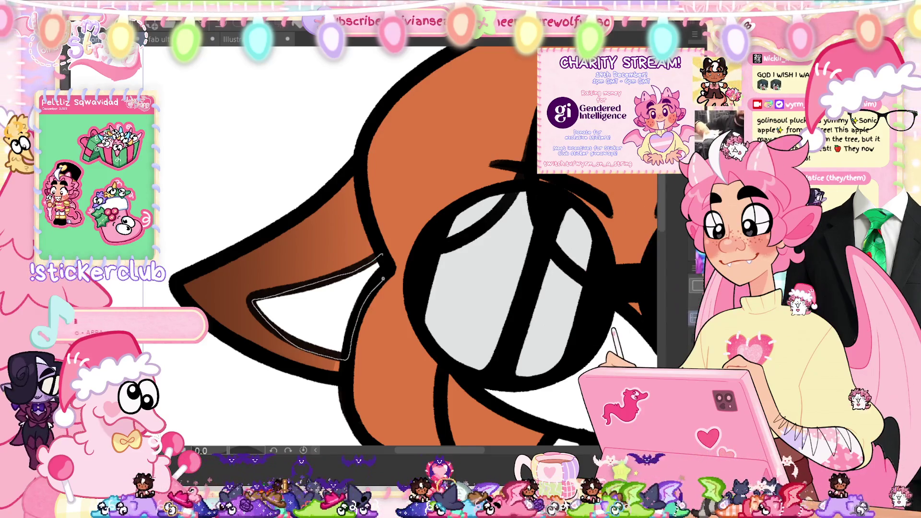
Step: Mirror the view, fill the other inner ear peach, and bring up the Timeline
{"action": "key", "text": "h"}
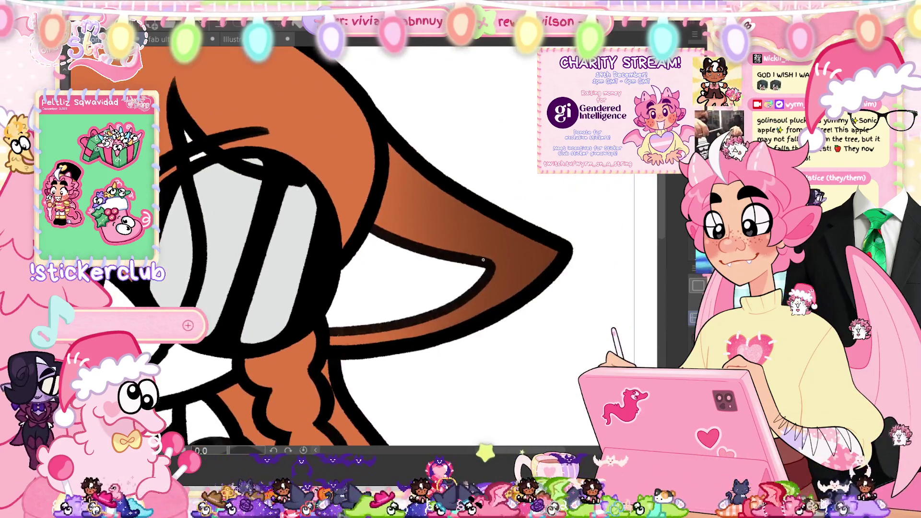
{"action": "left_click_drag", "start_coordinate": [417, 318], "coordinate": [324, 331]}
{"action": "left_click_drag", "start_coordinate": [331, 287], "coordinate": [376, 231]}
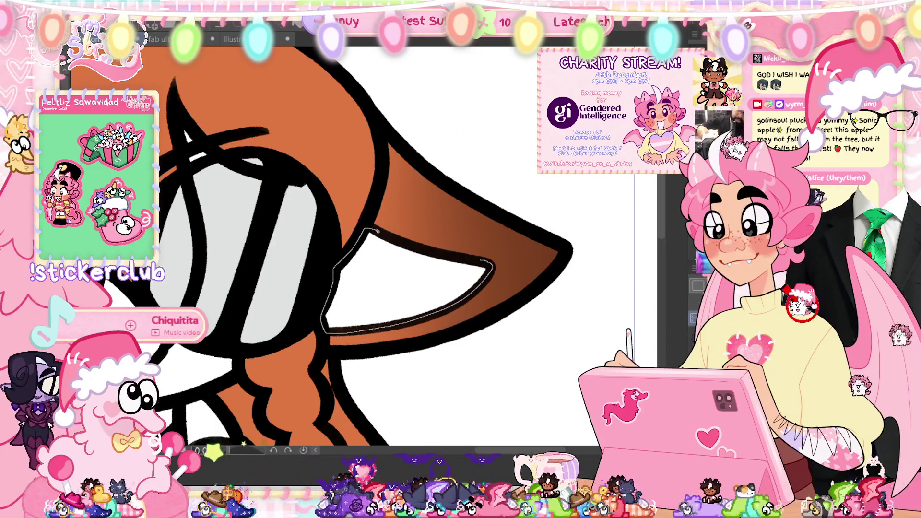
{"action": "left_click_drag", "start_coordinate": [477, 260], "coordinate": [490, 266]}
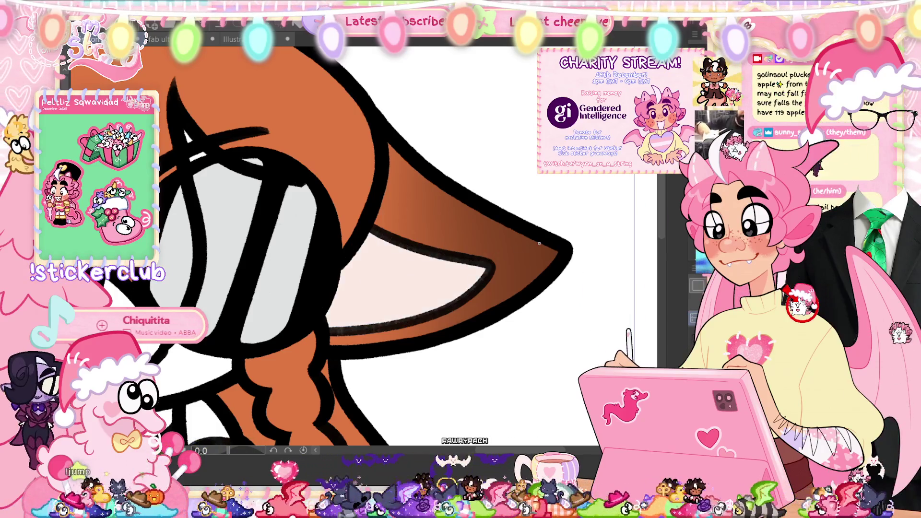
{"action": "key", "text": "ctrl+0"}
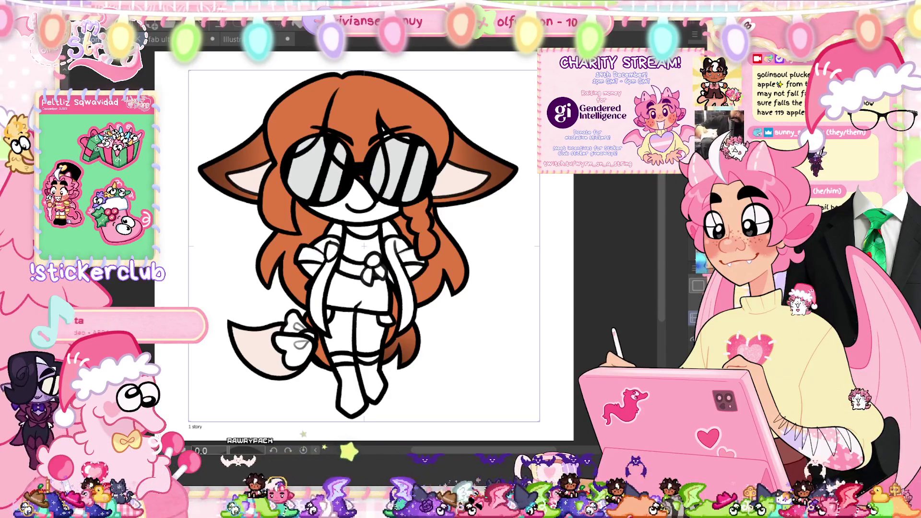
{"action": "key", "text": "tab"}
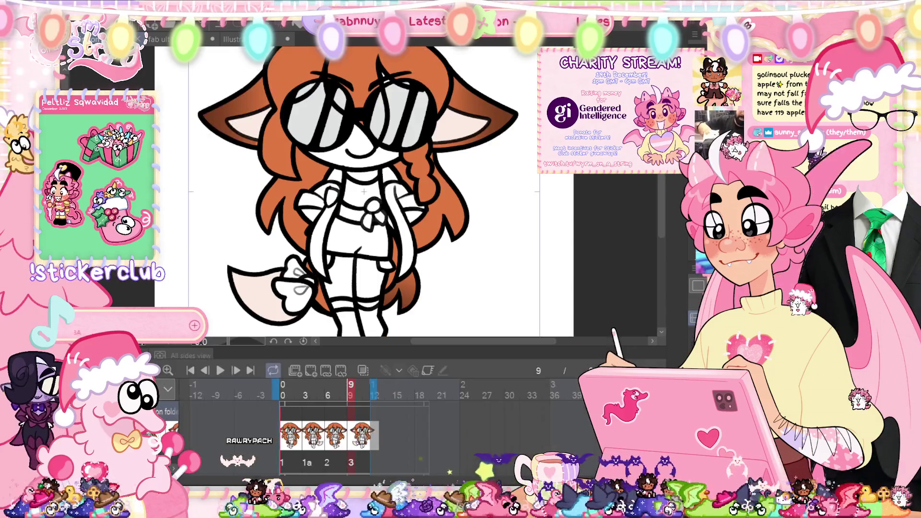
Step: Play and stop the four-cel walk loop, then hide the Timeline
{"action": "left_click", "coordinate": [219, 372]}
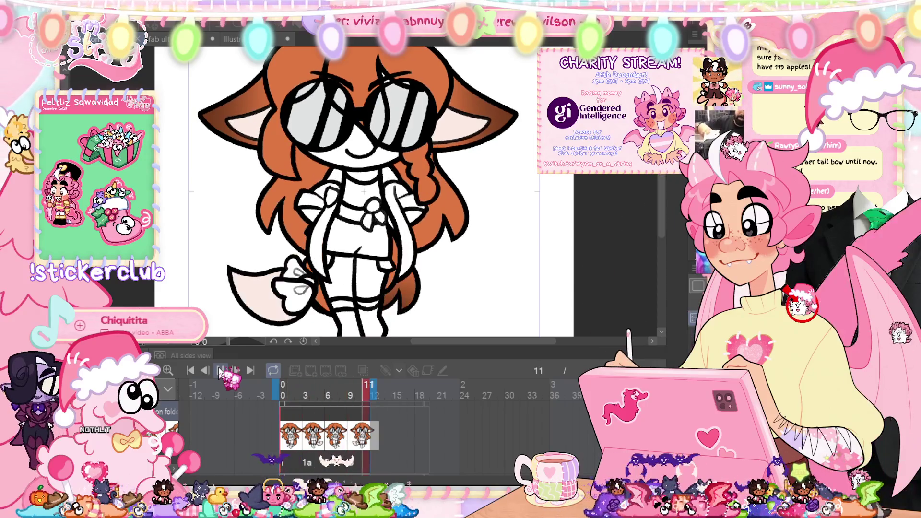
{"action": "left_click", "coordinate": [220, 372]}
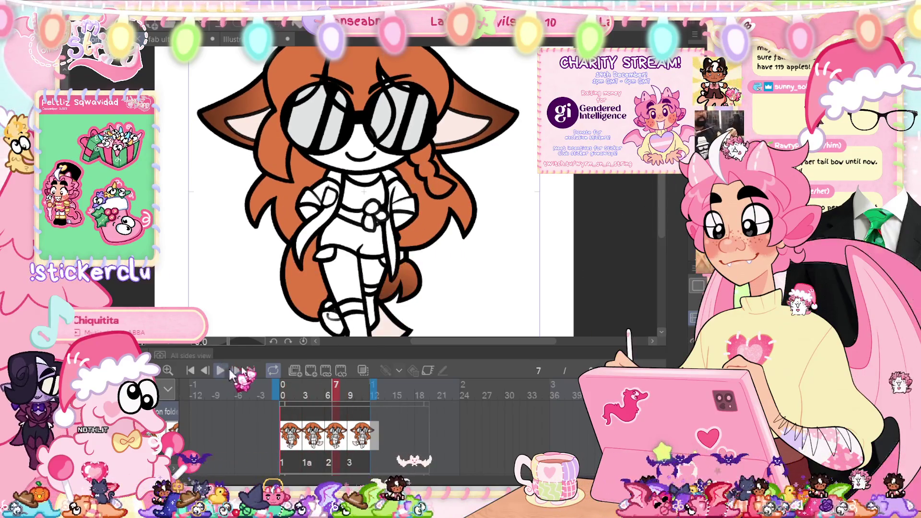
{"action": "key", "text": "Tab"}
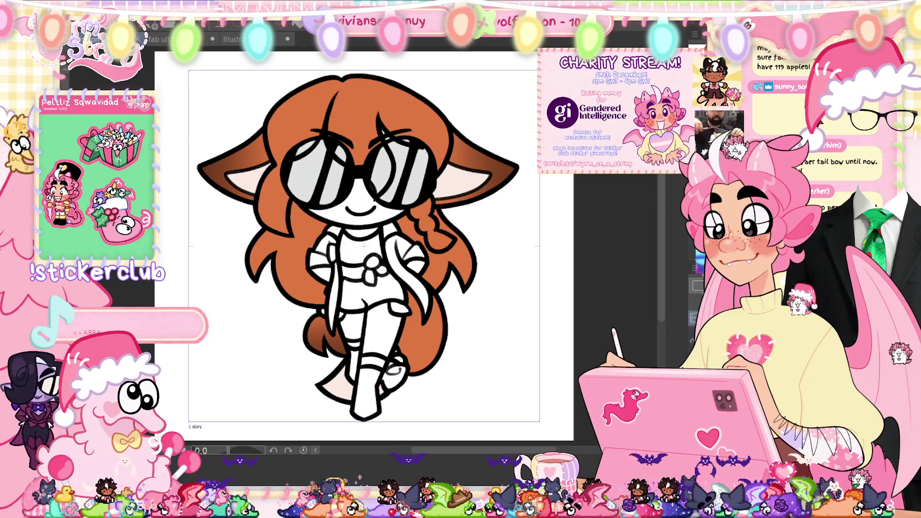
Step: Lasso-fill the front shoe pink, undoing and redoing the fill
{"action": "scroll", "coordinate": [417, 336], "scroll_direction": "up", "scroll_amount": 3}
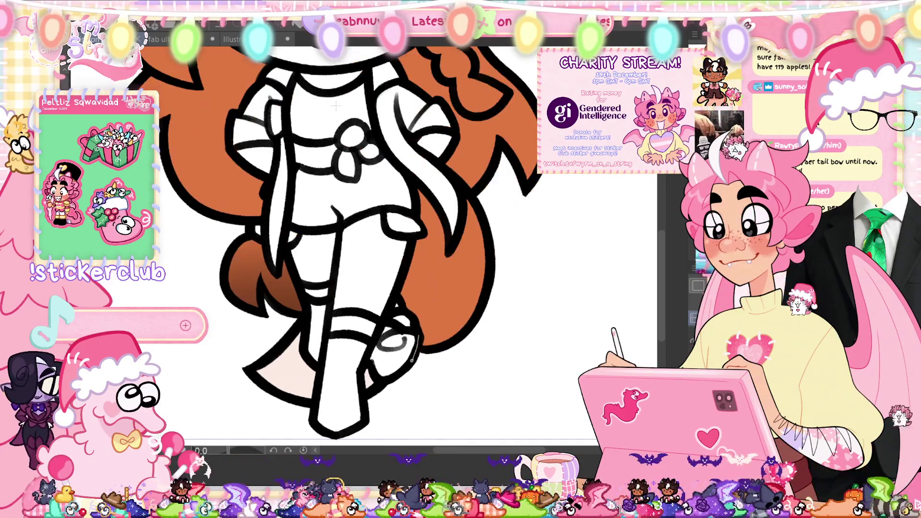
{"action": "left_click_drag", "start_coordinate": [410, 372], "coordinate": [415, 356]}
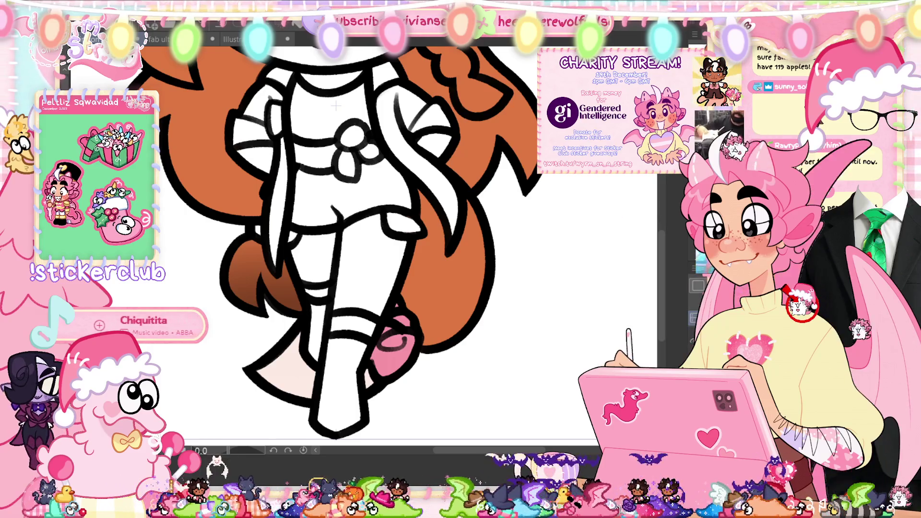
{"action": "key", "text": "ctrl+z"}
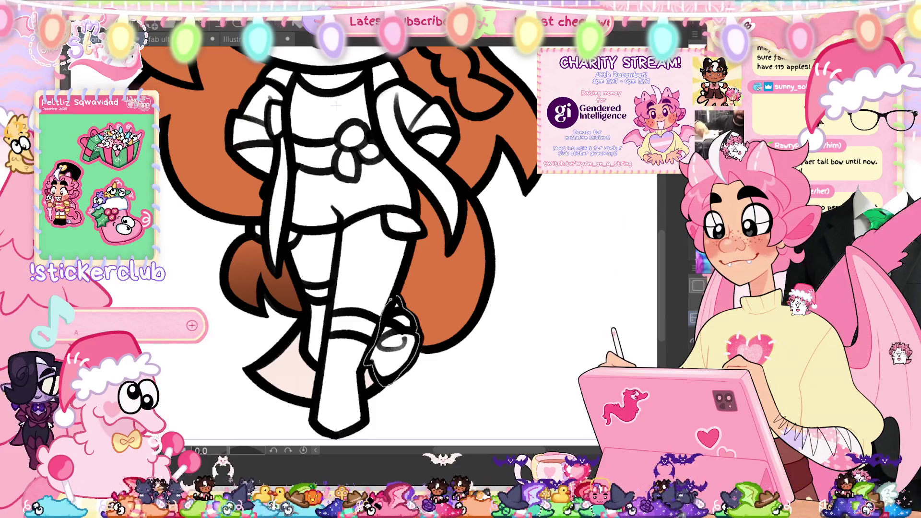
{"action": "left_click_drag", "start_coordinate": [390, 298], "coordinate": [392, 302]}
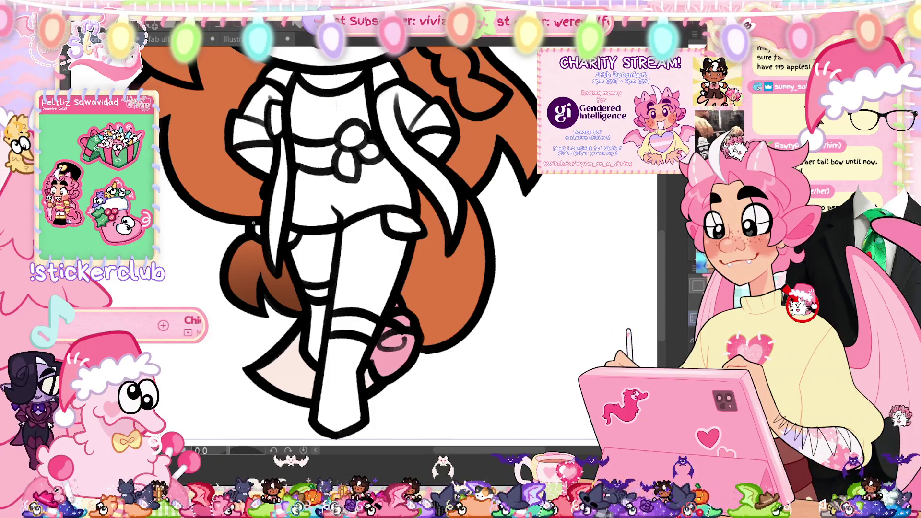
{"action": "left_click_drag", "start_coordinate": [336, 105], "coordinate": [349, 141]}
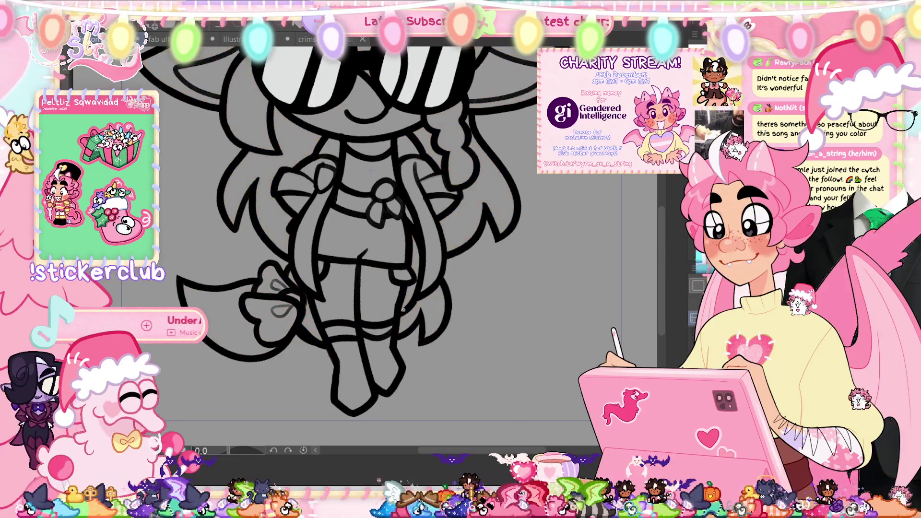
Step: Lasso-fill the lower torso area on this frame and fit the page to the window
{"action": "left_click_drag", "start_coordinate": [367, 253], "coordinate": [369, 255]}
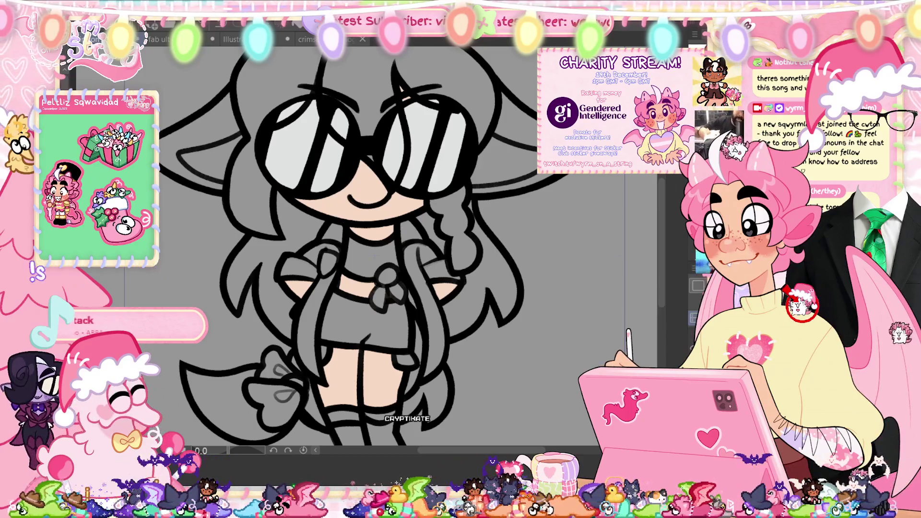
{"action": "key", "text": "ctrl+0"}
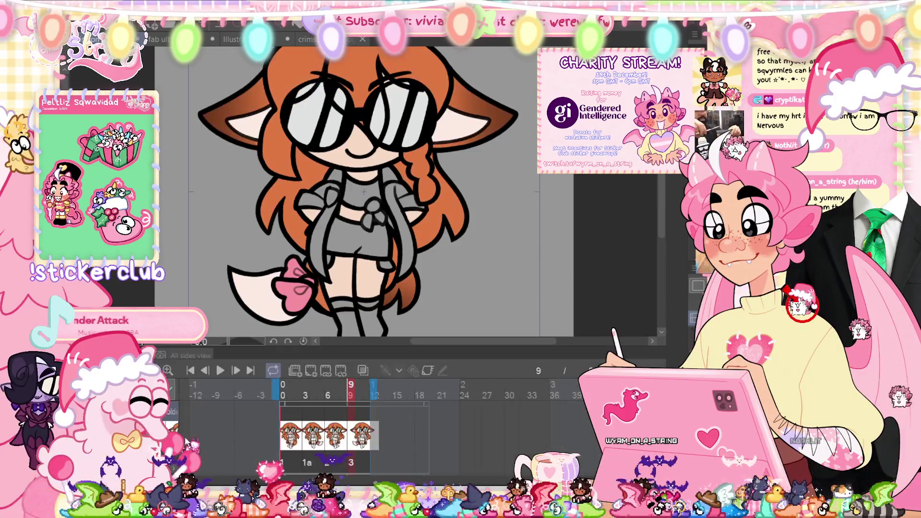
Step: Preview the walk loop, then zoom in and paint soft pink blush on one cheek
{"action": "left_click", "coordinate": [221, 370]}
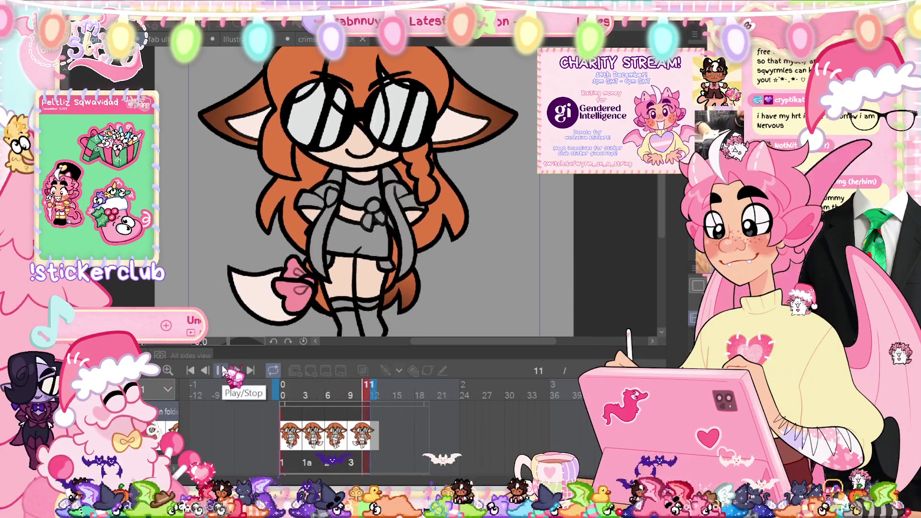
{"action": "left_click", "coordinate": [221, 370]}
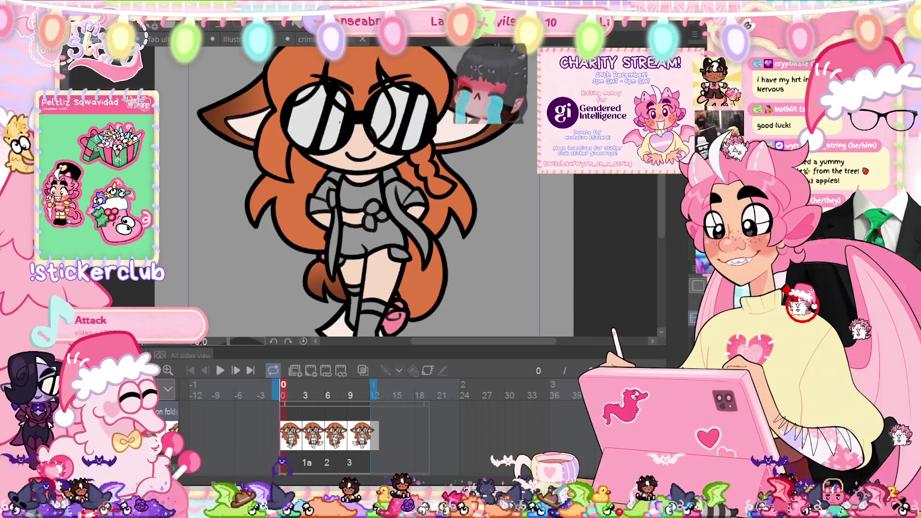
{"action": "key", "text": "ctrl+plus"}
{"action": "key", "text": "ctrl+plus"}
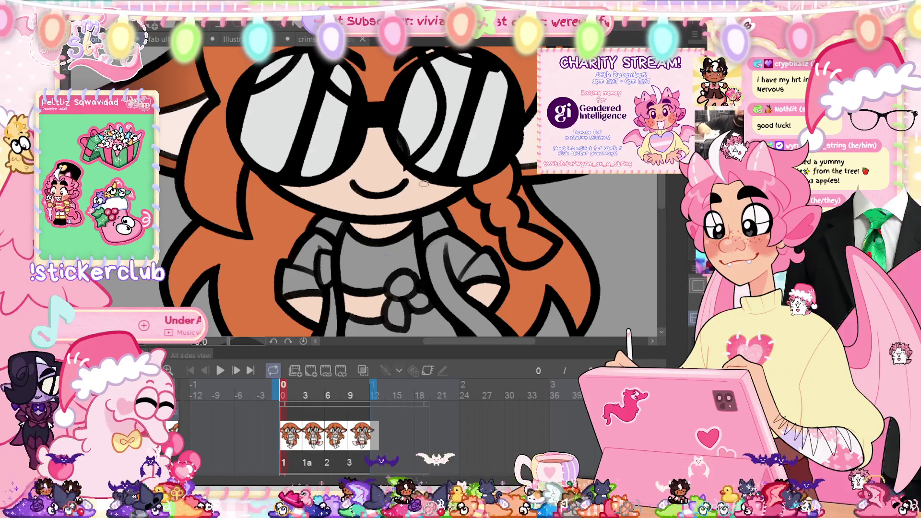
{"action": "left_click_drag", "start_coordinate": [424, 183], "coordinate": [416, 191]}
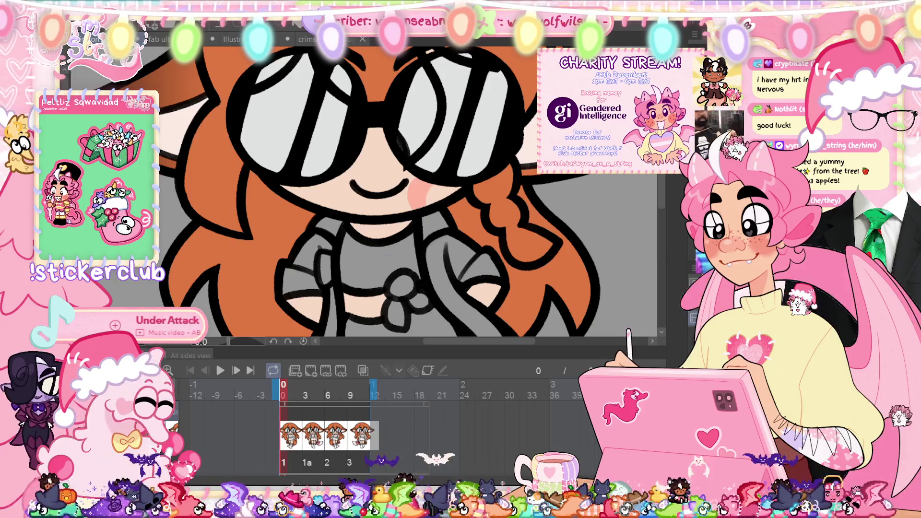
{"action": "left_click_drag", "start_coordinate": [419, 192], "coordinate": [429, 204]}
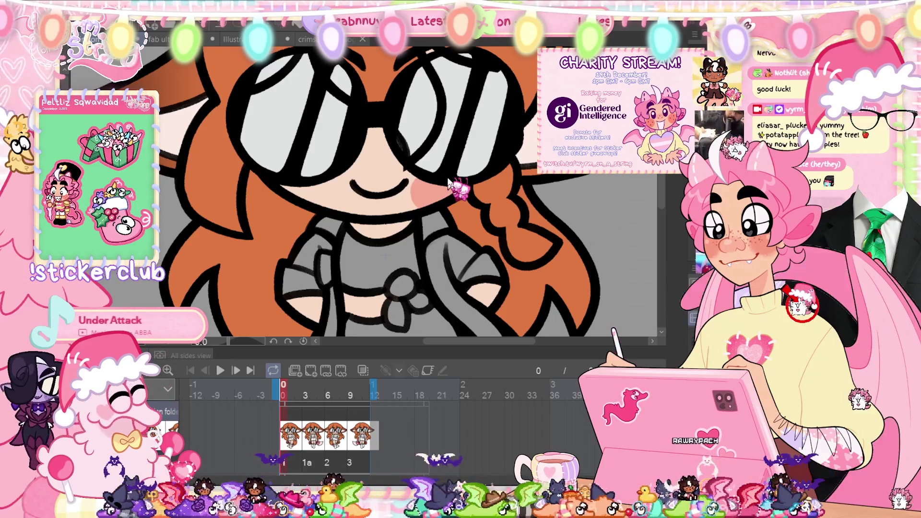
Step: Flip a copy of the blush horizontally and place it on the other cheek
{"action": "key", "text": "ctrl+t"}
{"action": "right_click", "coordinate": [461, 190]}
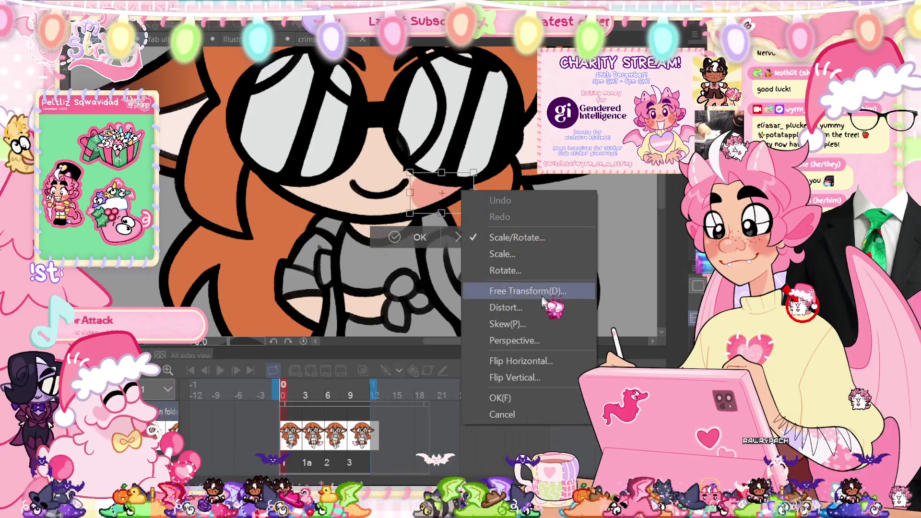
{"action": "left_click", "coordinate": [517, 361]}
{"action": "left_click_drag", "start_coordinate": [461, 216], "coordinate": [327, 219]}
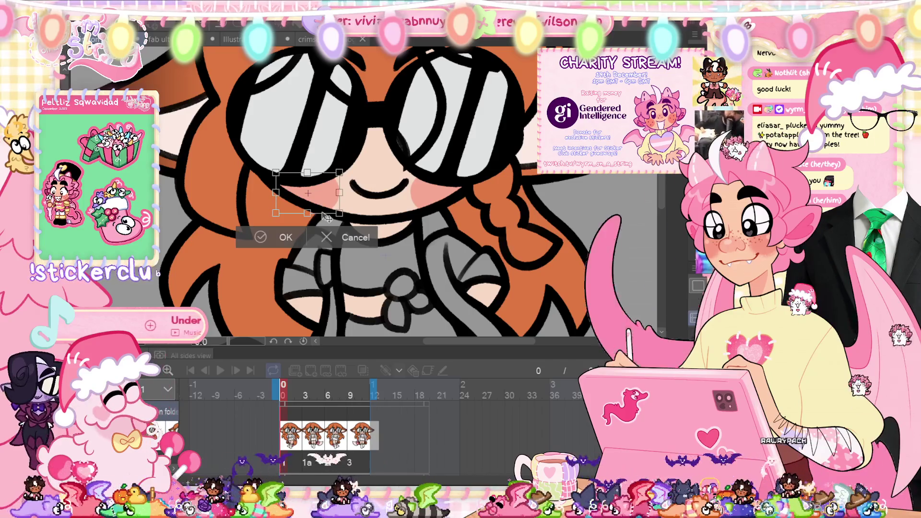
{"action": "left_click", "coordinate": [254, 233]}
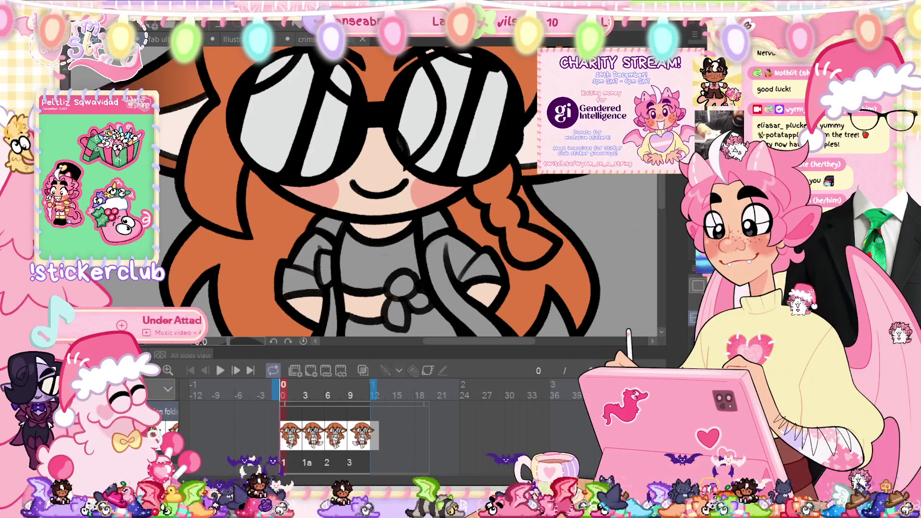
Step: Readjust the left cheek blush with a free transform
{"action": "key", "text": "ctrl+0"}
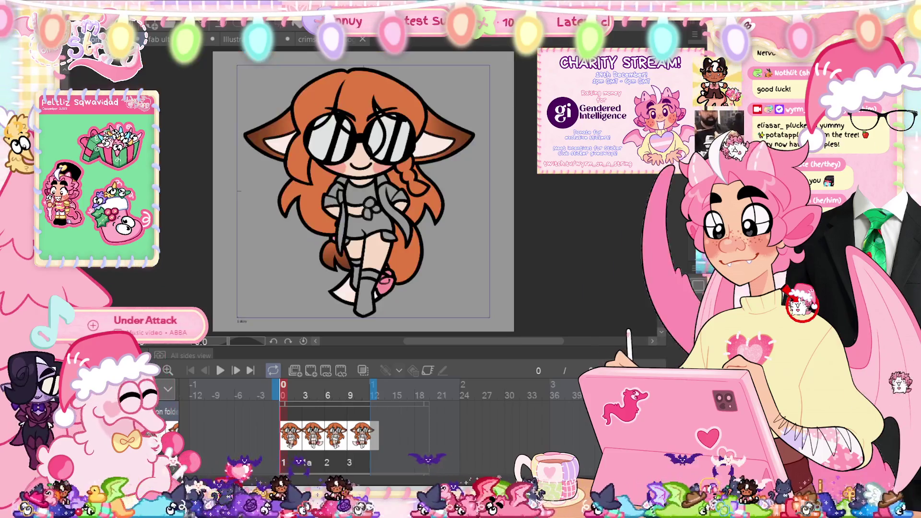
{"action": "scroll", "coordinate": [345, 142], "scroll_direction": "up", "scroll_amount": 2}
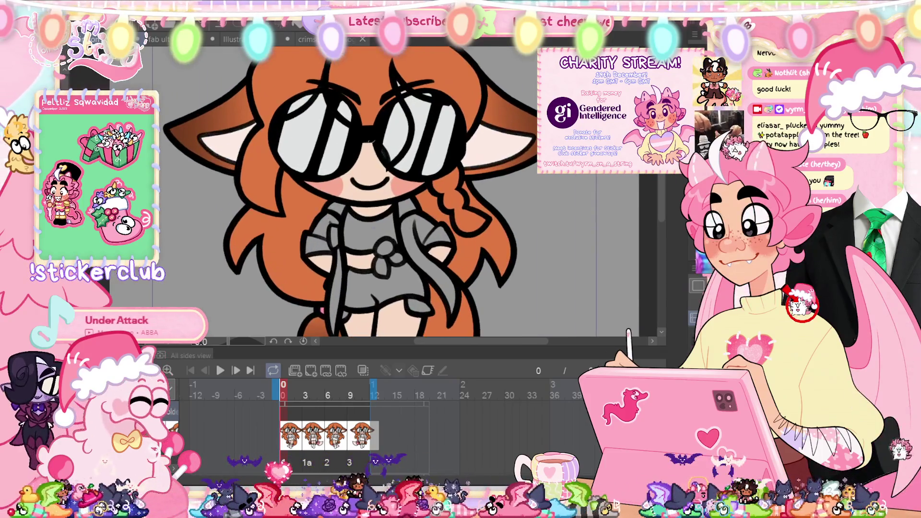
{"action": "key", "text": "ctrl+t"}
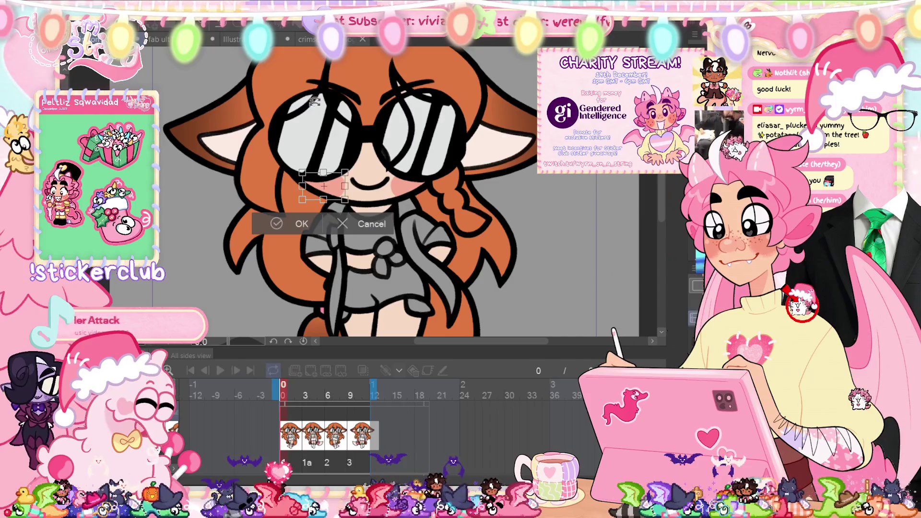
{"action": "left_click", "coordinate": [277, 227]}
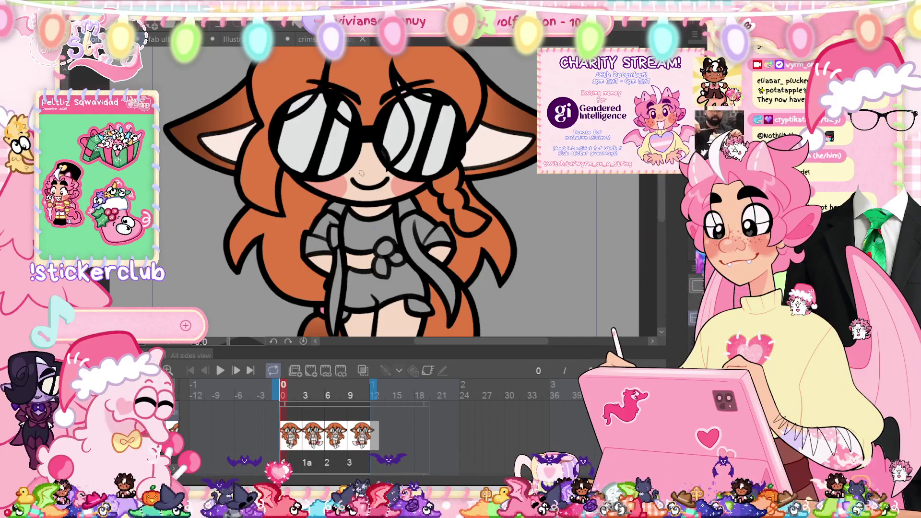
Step: Fit the whole drawing in view and request deletion of the unwanted top layer
{"action": "key", "text": "ctrl+0"}
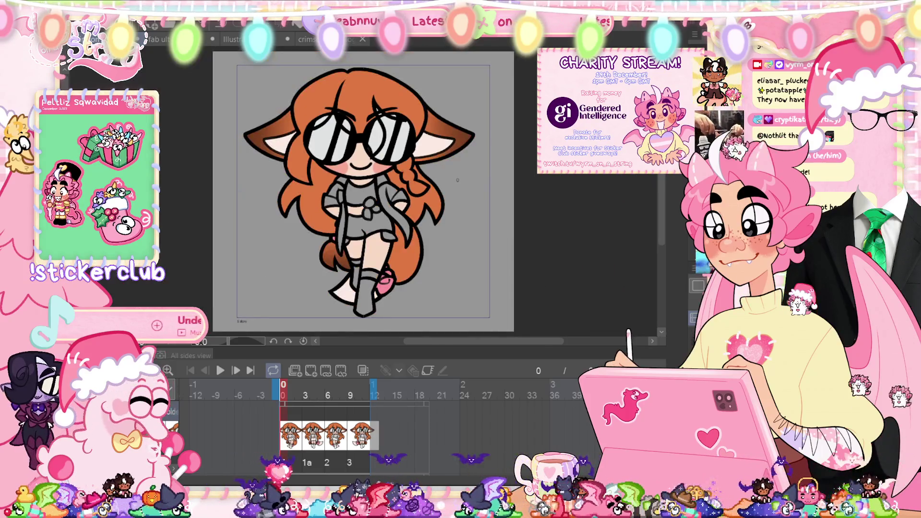
{"action": "scroll", "coordinate": [346, 175], "scroll_direction": "up", "scroll_amount": 5}
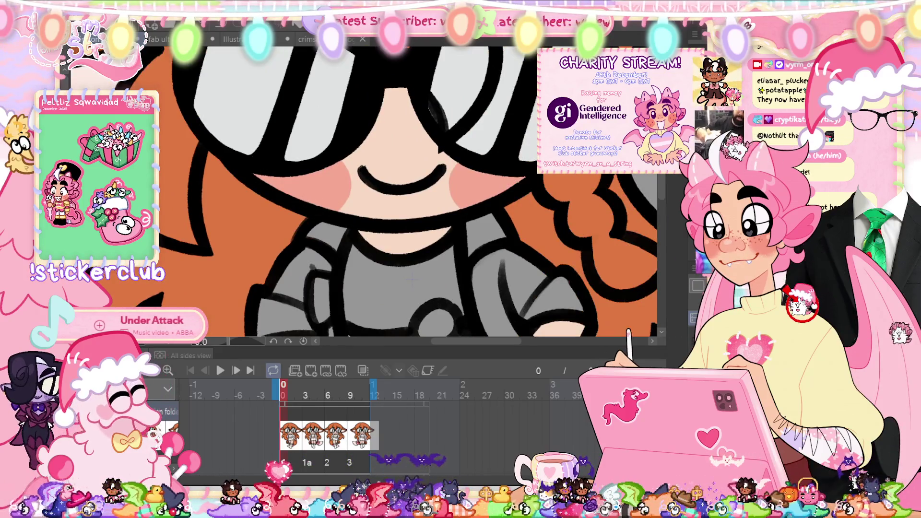
{"action": "key", "text": "ctrl+0"}
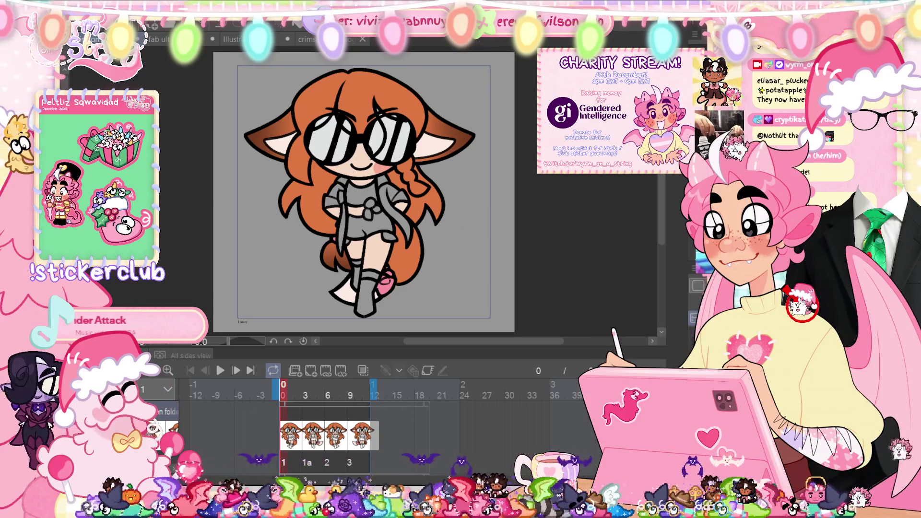
{"action": "key", "text": "Delete"}
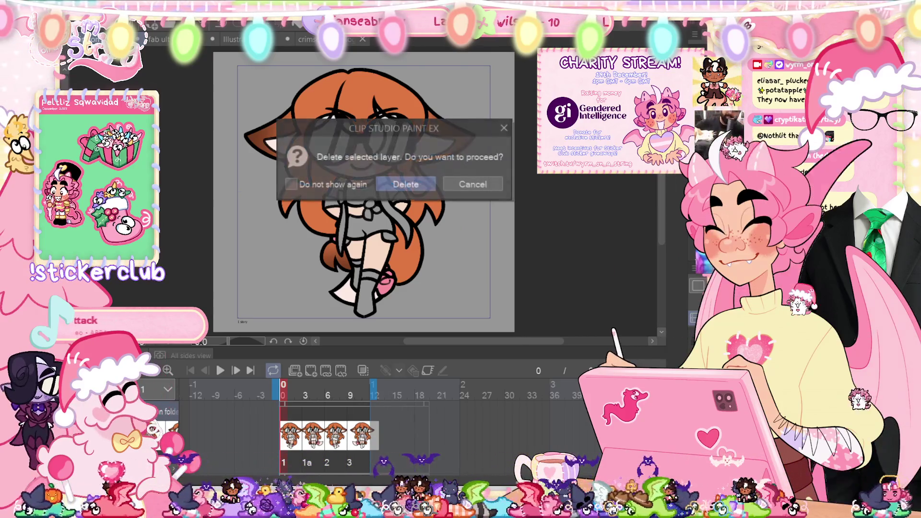
Step: Confirm the layer deletion and play the walk cycle, stopping on frame 1a
{"action": "left_click", "coordinate": [418, 186]}
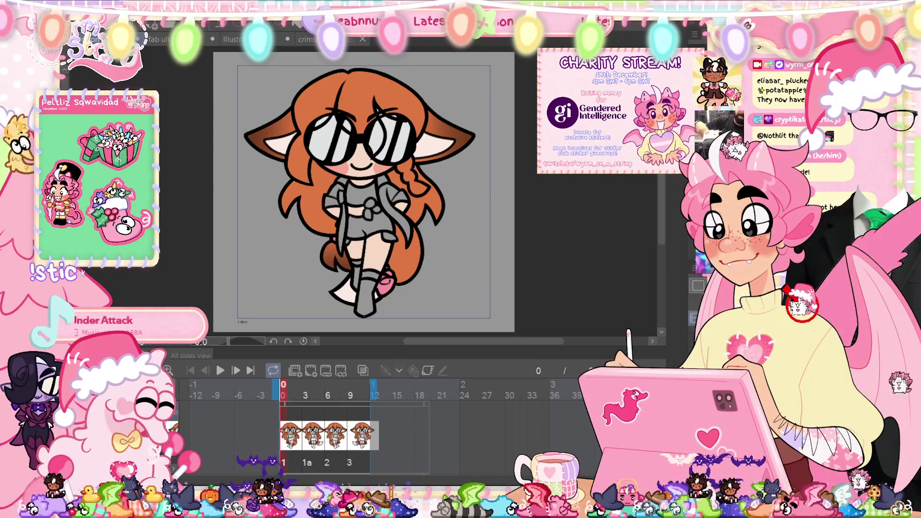
{"action": "key", "text": "Return"}
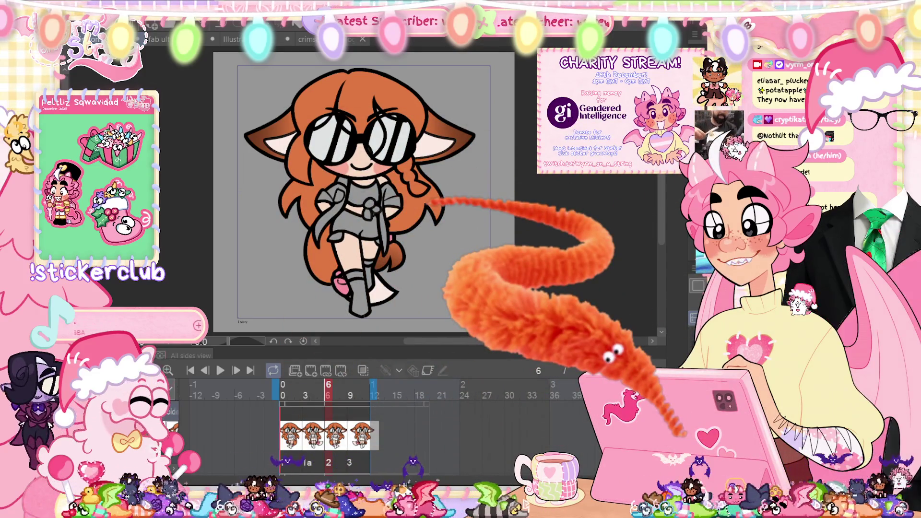
{"action": "key", "text": "Left"}
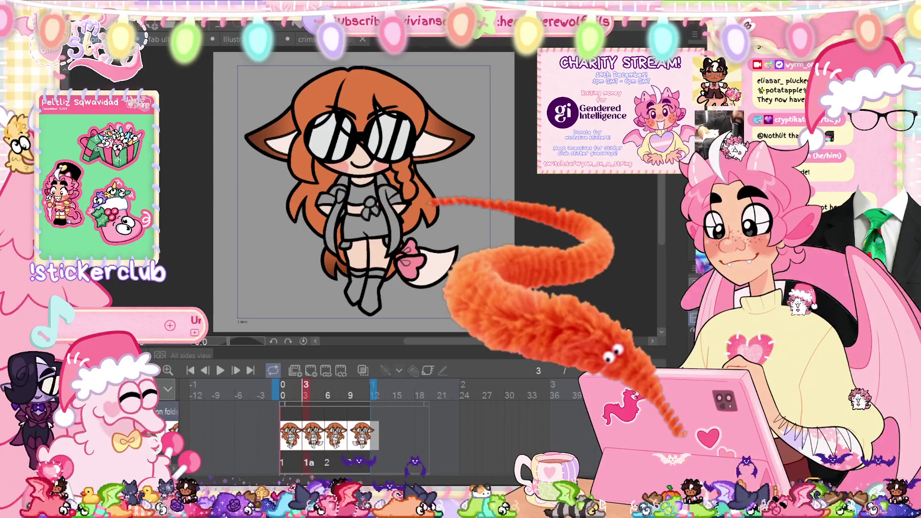
Step: Transform the blush twice on frame 1a, then return to the start and check frame 9
{"action": "key", "text": "ctrl+t"}
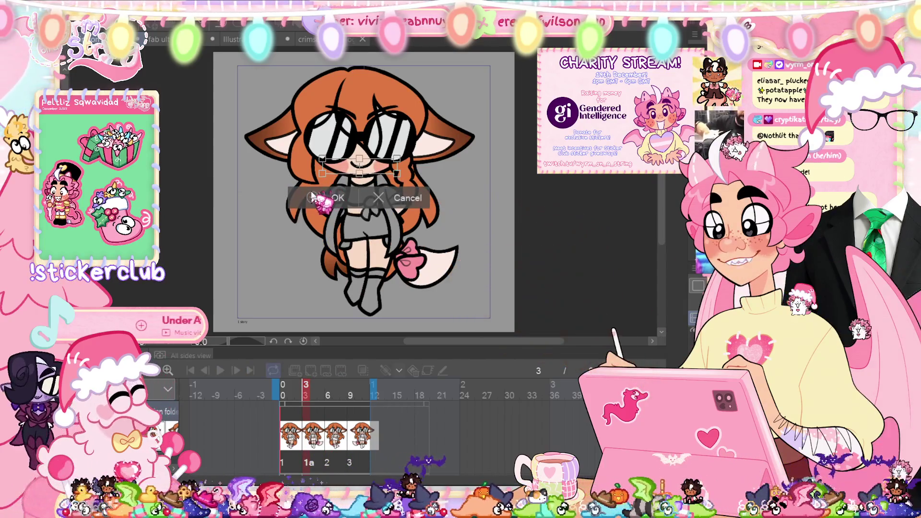
{"action": "left_click", "coordinate": [312, 196]}
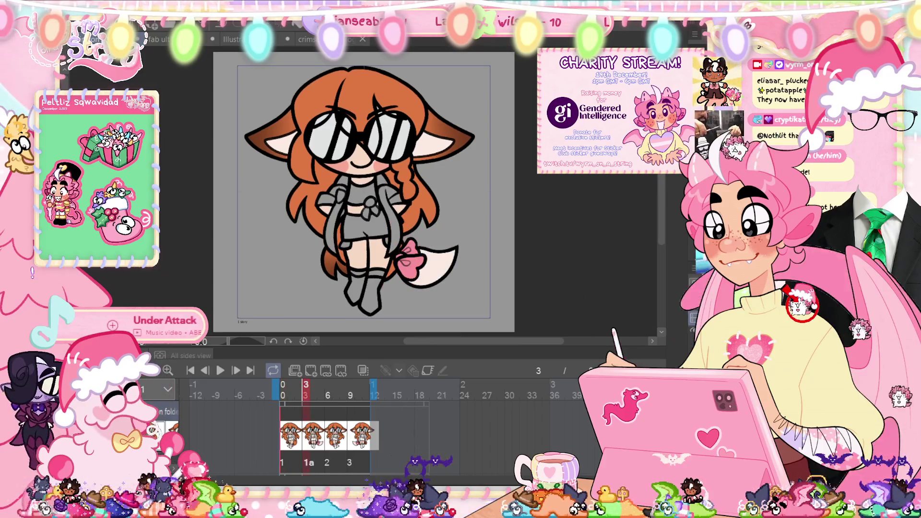
{"action": "key", "text": "ctrl+t"}
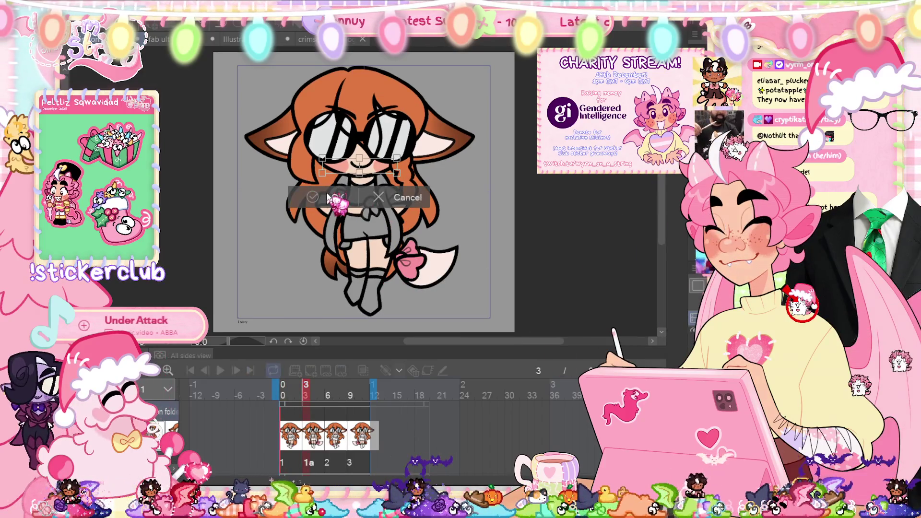
{"action": "left_click", "coordinate": [327, 197]}
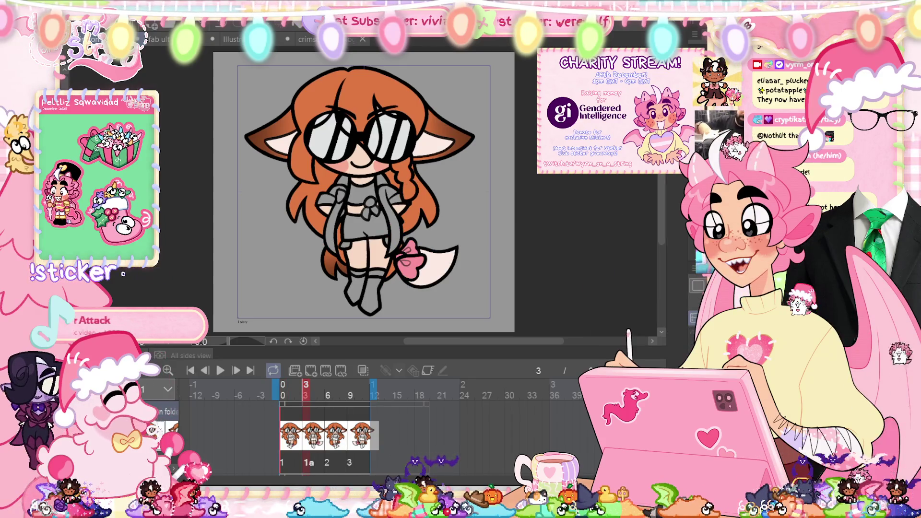
{"action": "key", "text": "Home"}
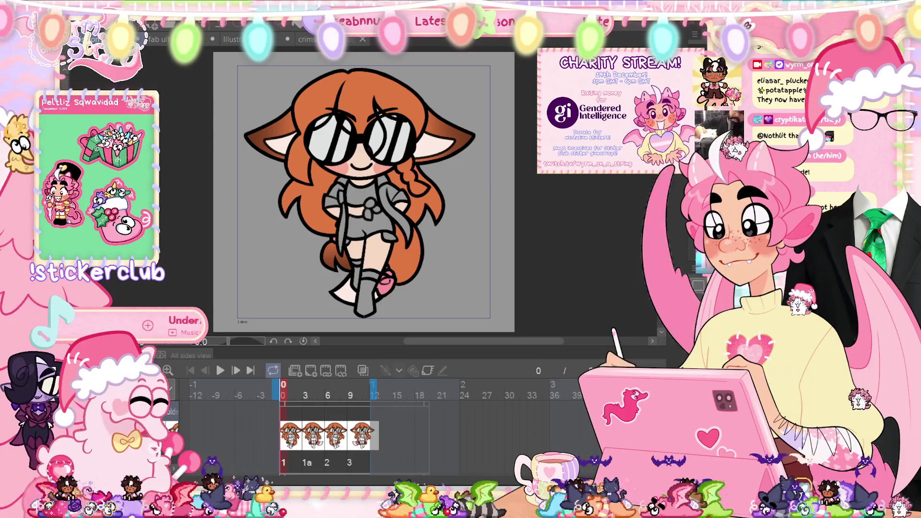
{"action": "key", "text": "space"}
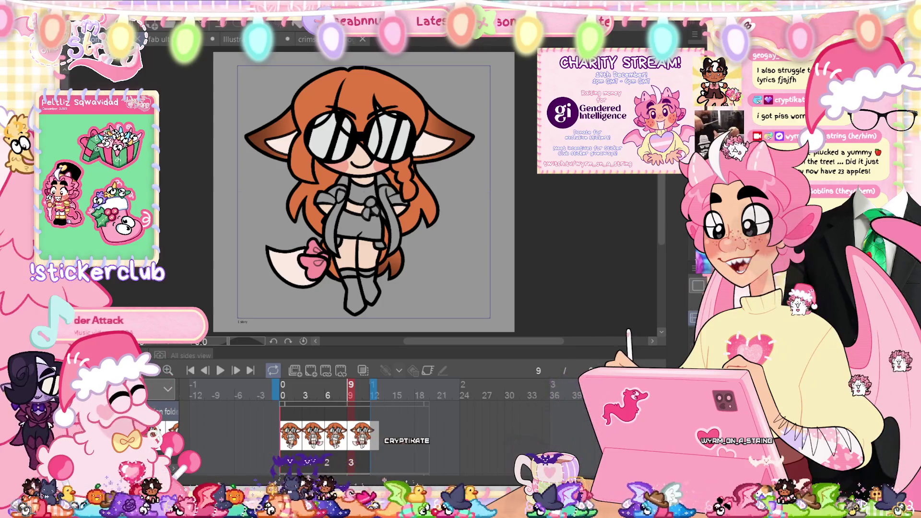
Step: Return to frame 0, zoom in on the face and dot a freckle on the cheek blush
{"action": "key", "text": "Home"}
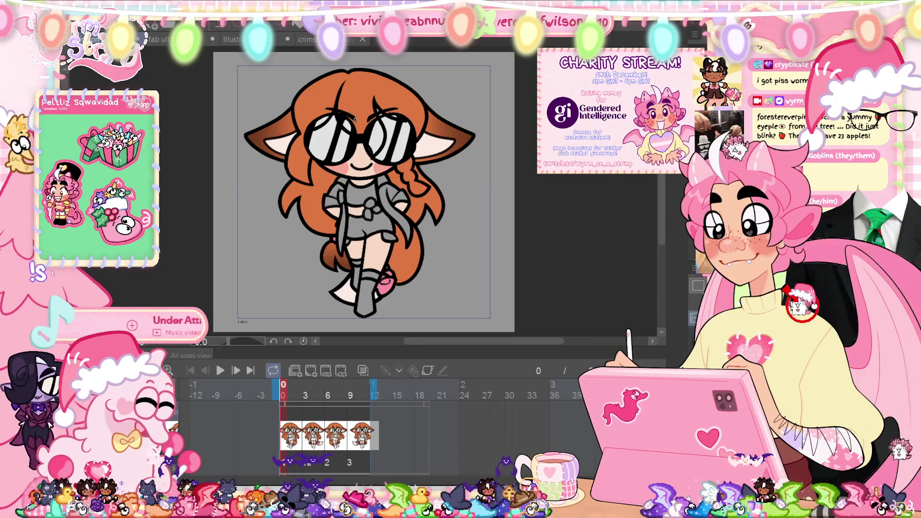
{"action": "scroll", "coordinate": [361, 149], "scroll_direction": "up", "scroll_amount": 3}
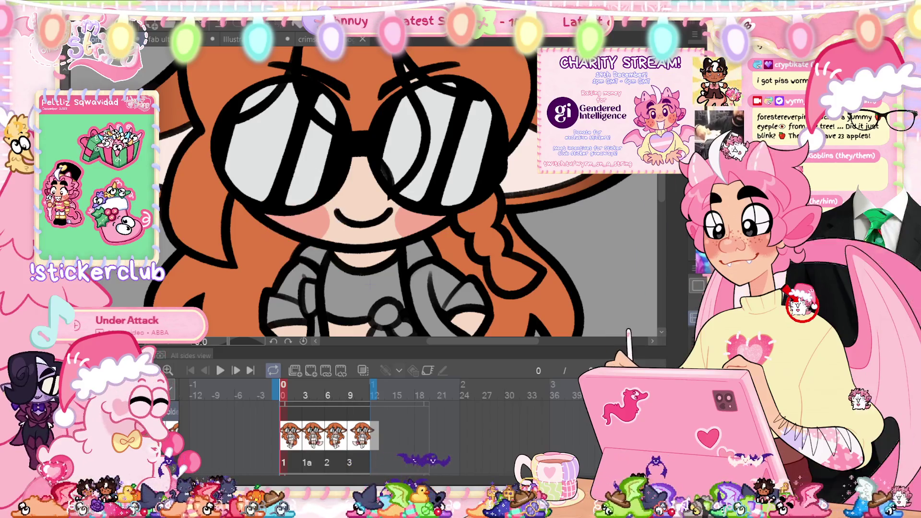
{"action": "left_click", "coordinate": [311, 218]}
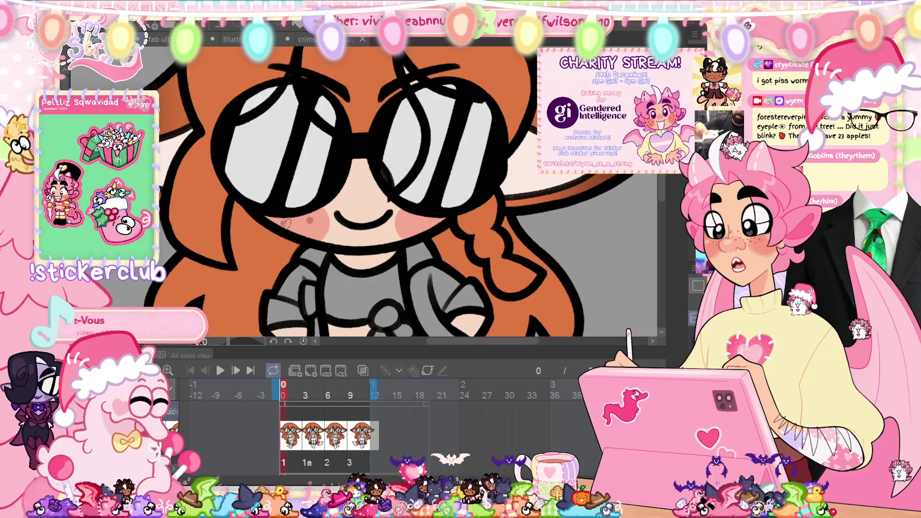
Step: Add another freckle to the left cheek and confirm a transform of the freckles
{"action": "left_click", "coordinate": [283, 222]}
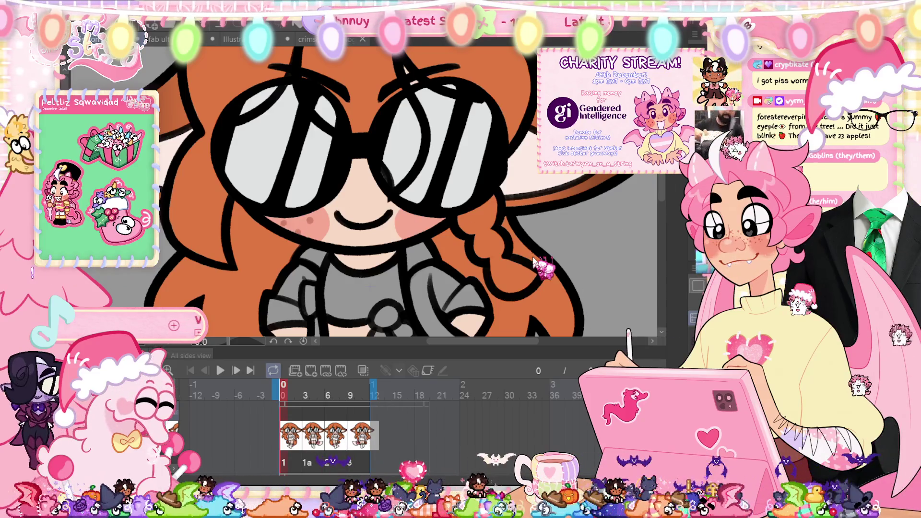
{"action": "key", "text": "ctrl+t"}
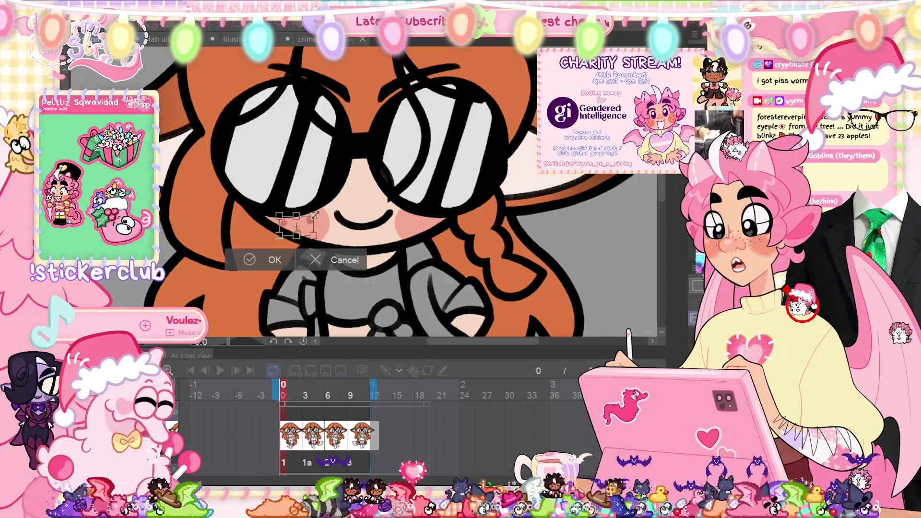
{"action": "left_click", "coordinate": [325, 260]}
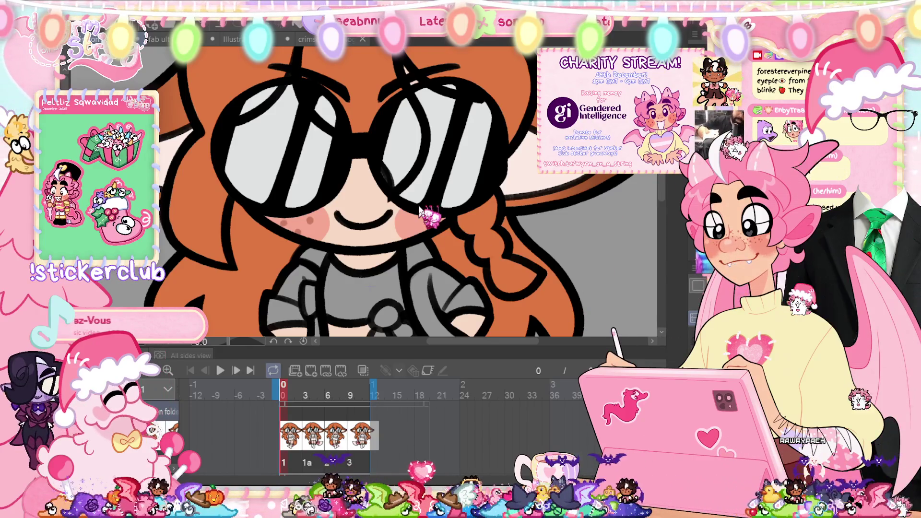
Step: Mirror a copy of the freckles horizontally onto the right cheek, then zoom out
{"action": "key", "text": "ctrl+t"}
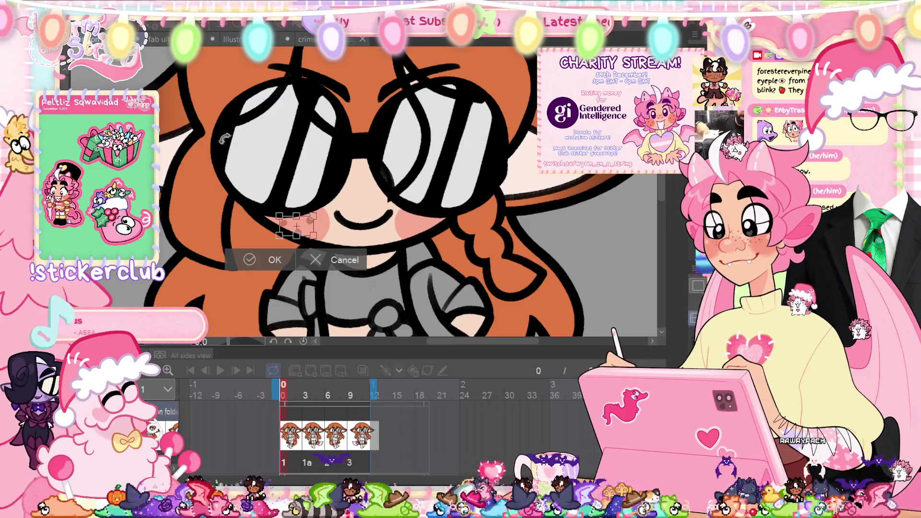
{"action": "right_click", "coordinate": [304, 230]}
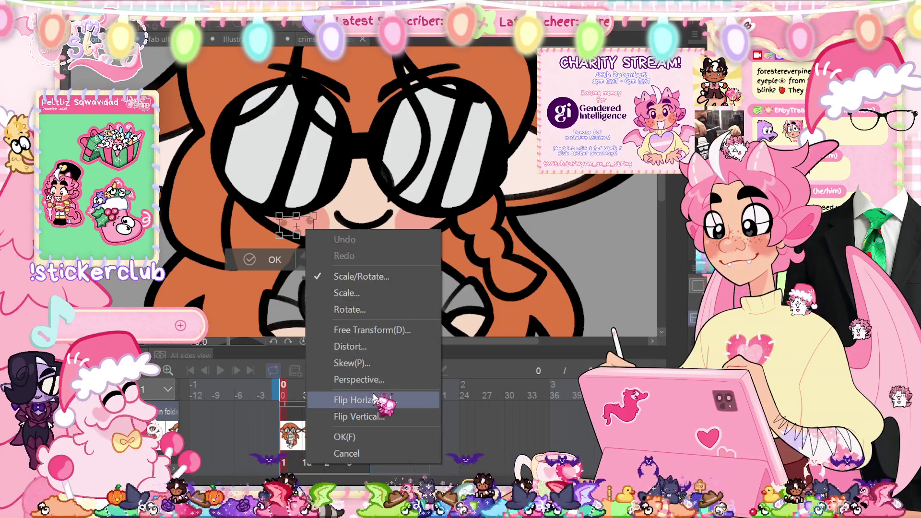
{"action": "left_click", "coordinate": [331, 399]}
{"action": "left_click_drag", "start_coordinate": [308, 224], "coordinate": [435, 234]}
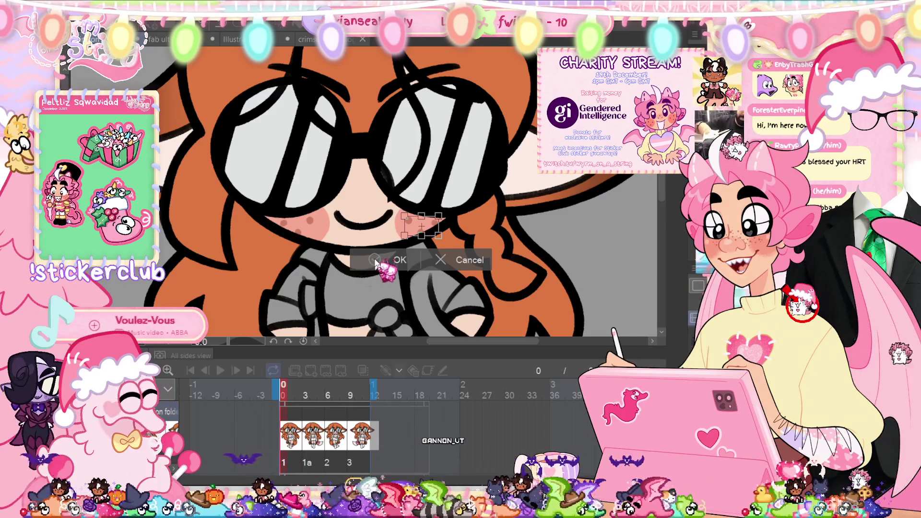
{"action": "left_click", "coordinate": [399, 259]}
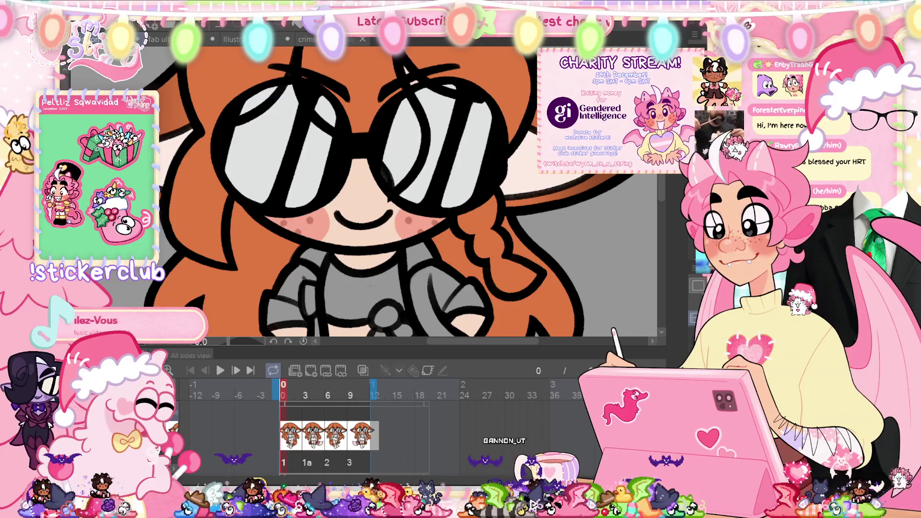
{"action": "key", "text": "ctrl+0"}
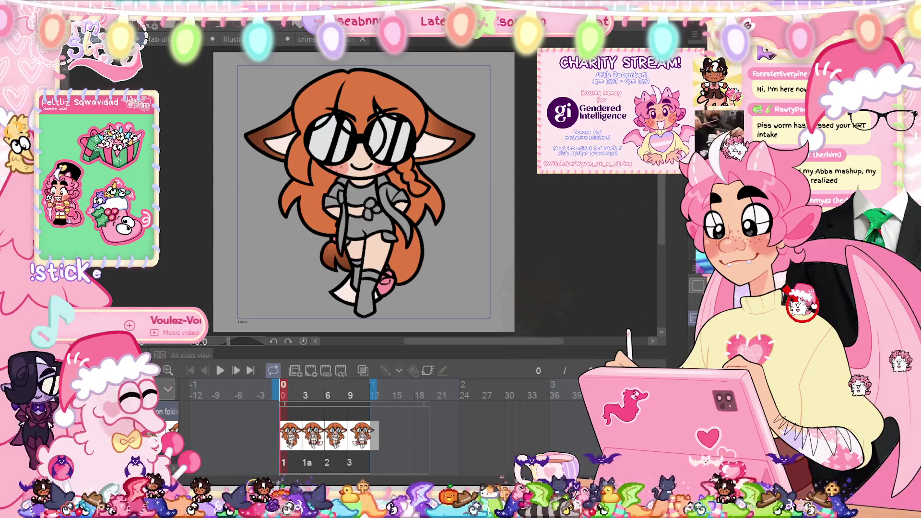
Step: Step through frames 9, 6 and 3, placing the freckle copy on cel 1a
{"action": "left_click", "coordinate": [350, 394]}
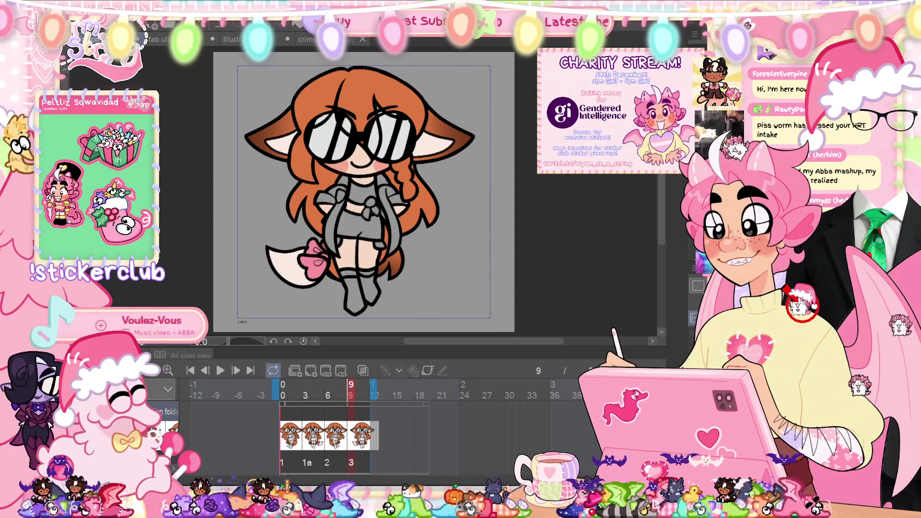
{"action": "left_click", "coordinate": [328, 395]}
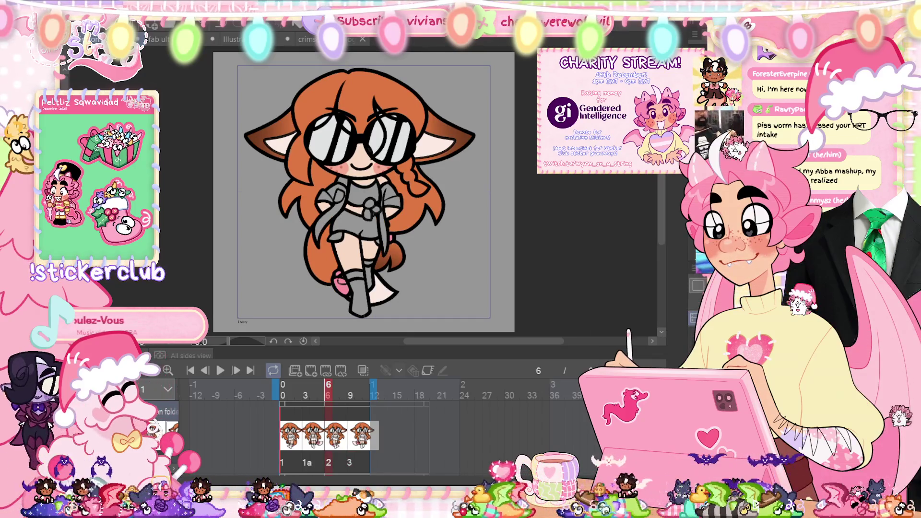
{"action": "left_click", "coordinate": [306, 395]}
{"action": "key", "text": "ctrl+t"}
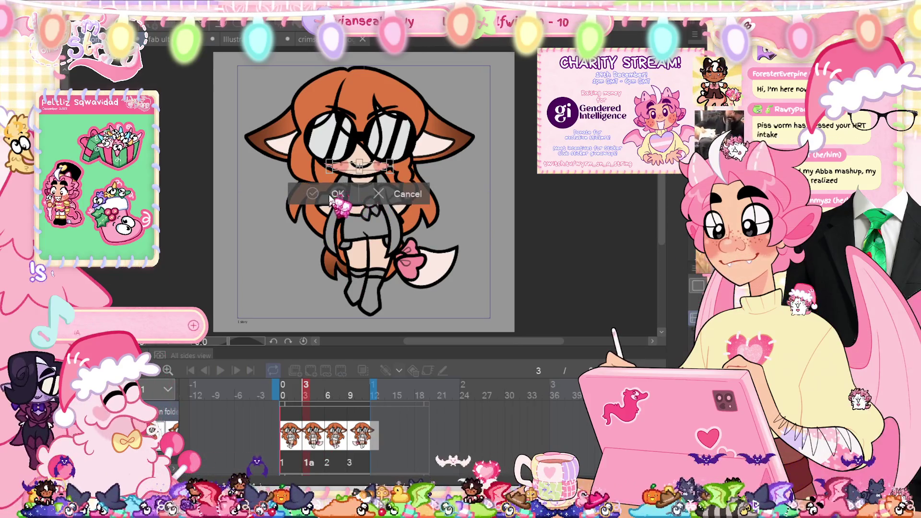
{"action": "key", "text": "Return"}
Step: Review frames 0, 3 and 9, then return to the start of the cycle
{"action": "left_click", "coordinate": [283, 395]}
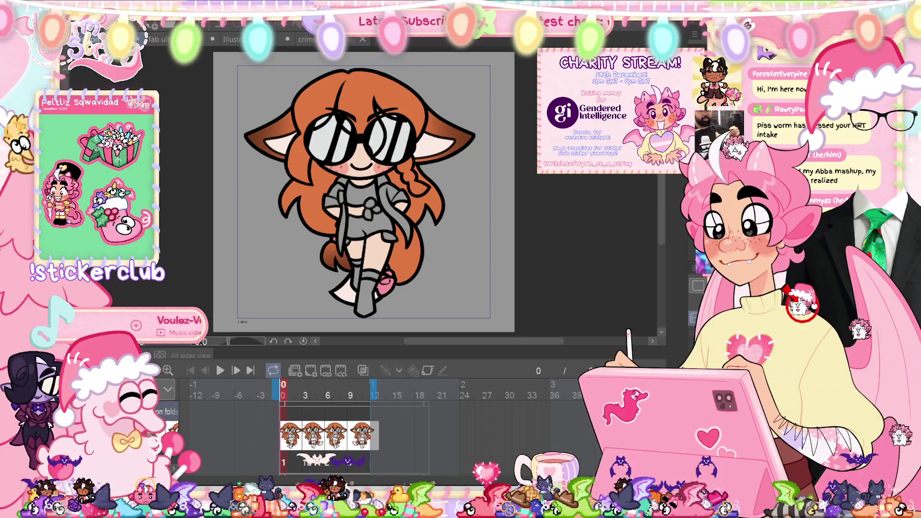
{"action": "left_click", "coordinate": [306, 395]}
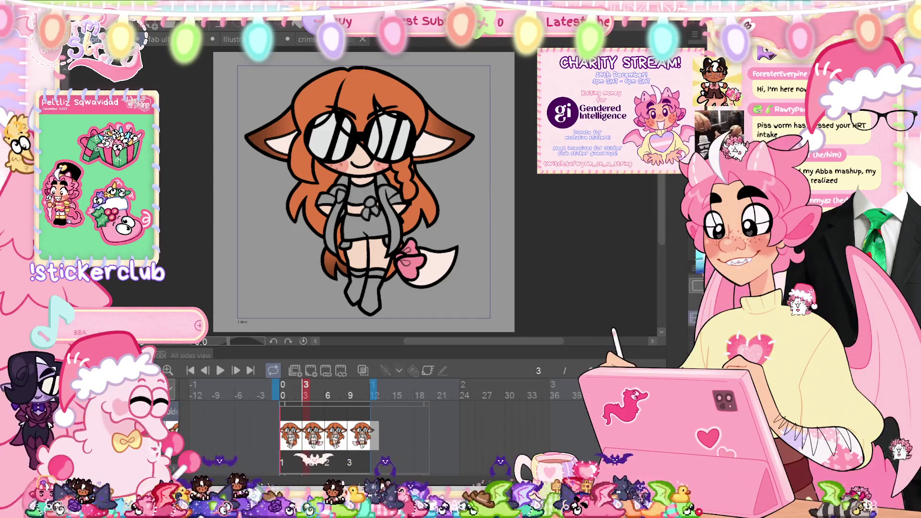
{"action": "left_click", "coordinate": [351, 389]}
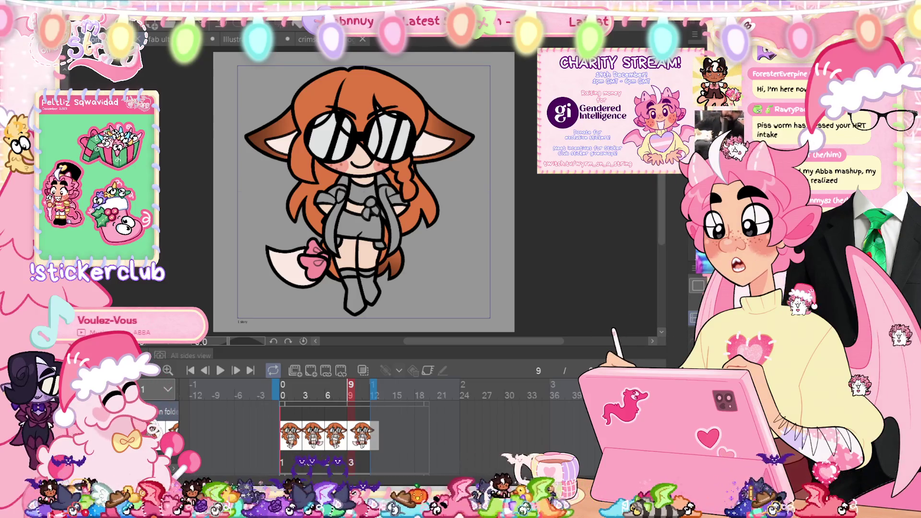
{"action": "key", "text": "Home"}
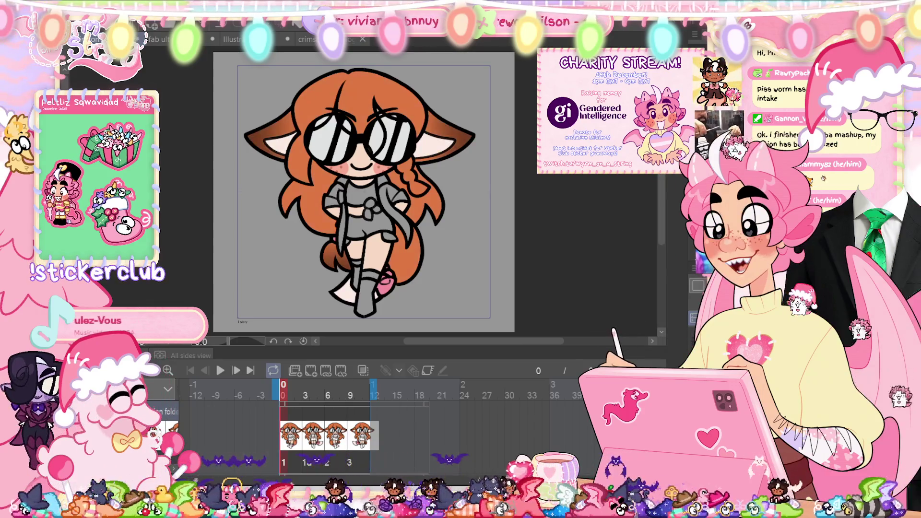
Step: Zoom in on the character's body, then switch to the DROP HIM sketch document
{"action": "scroll", "coordinate": [370, 266], "scroll_direction": "up", "scroll_amount": 3}
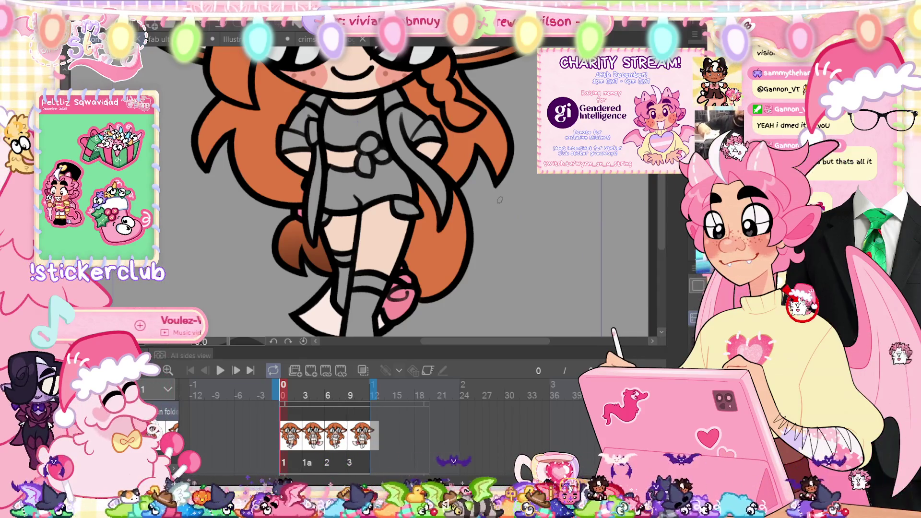
{"action": "key", "text": "ctrl+Tab"}
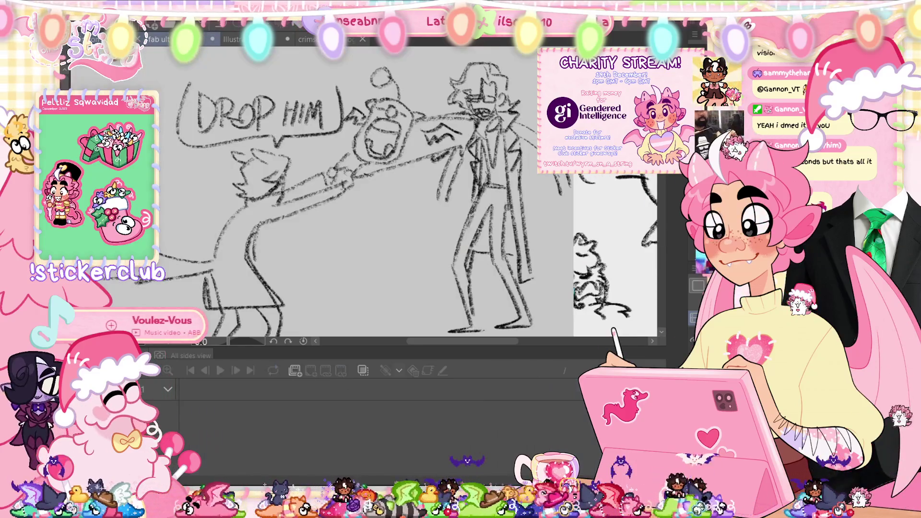
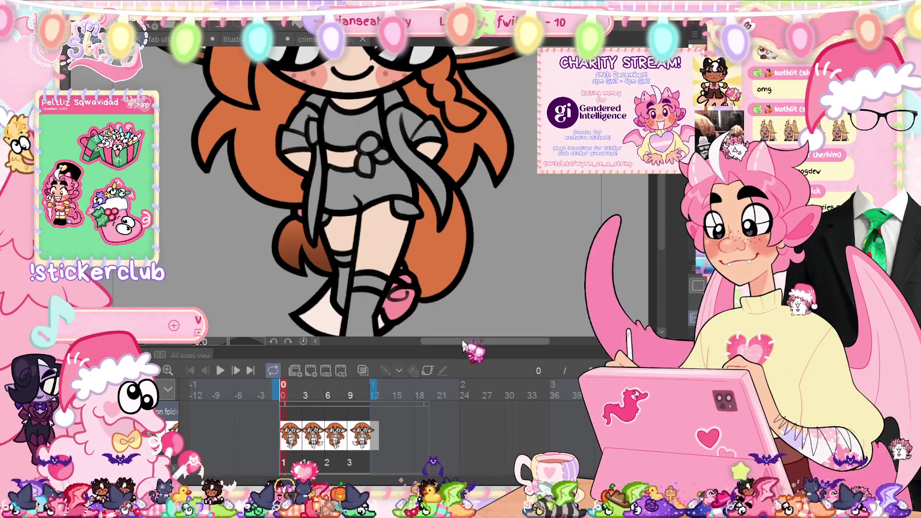
Step: Brush a curved brown stocking top onto the girl's thigh in the first frame
{"action": "scroll", "coordinate": [358, 192], "scroll_direction": "left", "scroll_amount": 1}
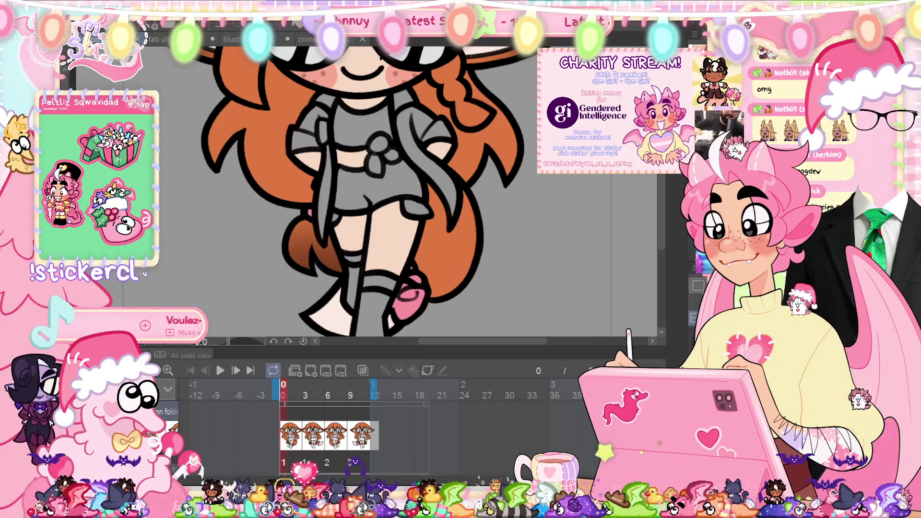
{"action": "scroll", "coordinate": [483, 174], "scroll_direction": "down", "scroll_amount": 3}
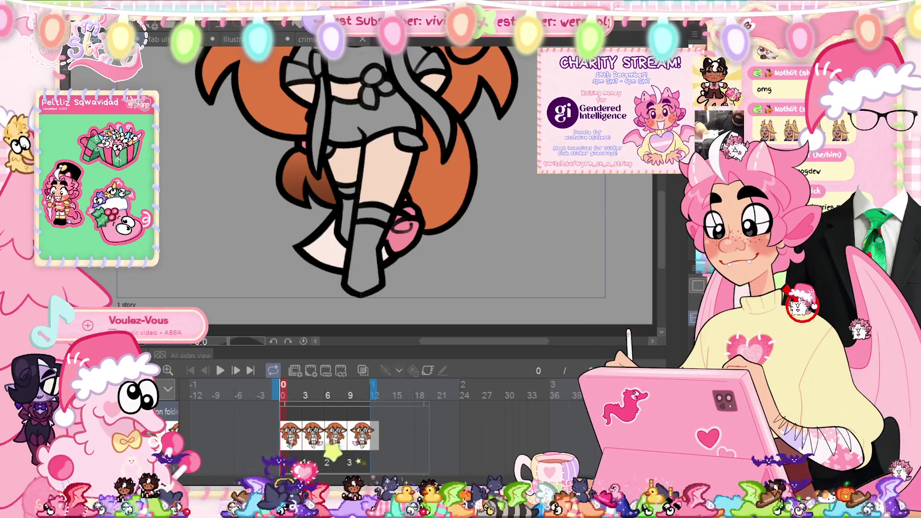
{"action": "key", "text": "ctrl+z"}
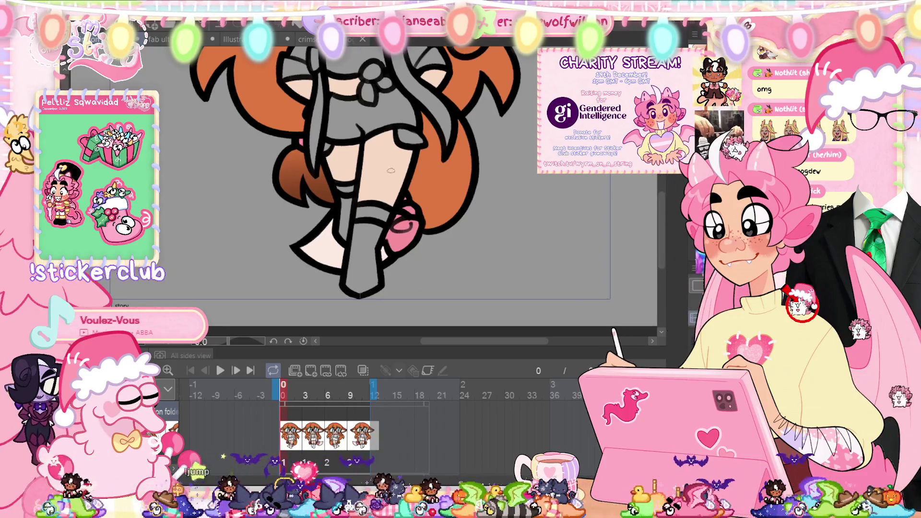
{"action": "left_click_drag", "start_coordinate": [394, 163], "coordinate": [410, 152]}
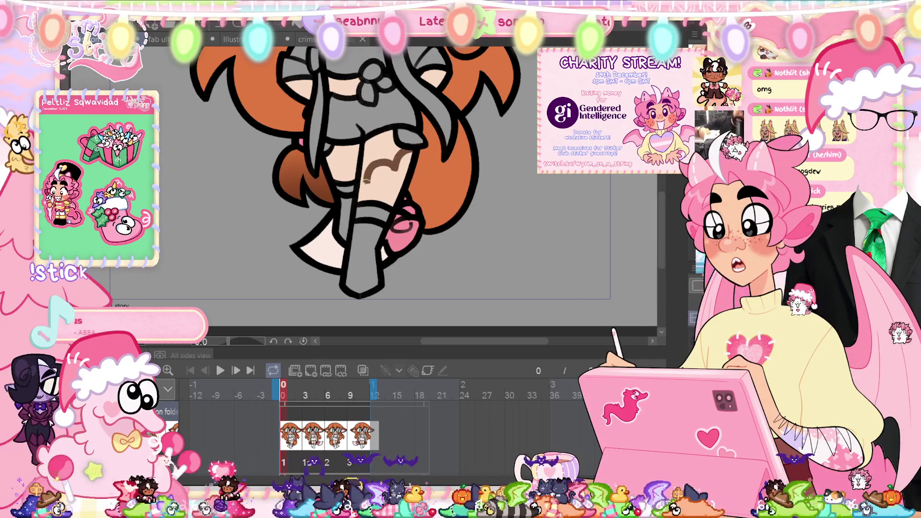
{"action": "mouse_move", "coordinate": [407, 151]}
{"action": "left_mouse_down"}
{"action": "mouse_move", "coordinate": [364, 181]}
{"action": "mouse_move", "coordinate": [396, 166]}
{"action": "left_mouse_up"}
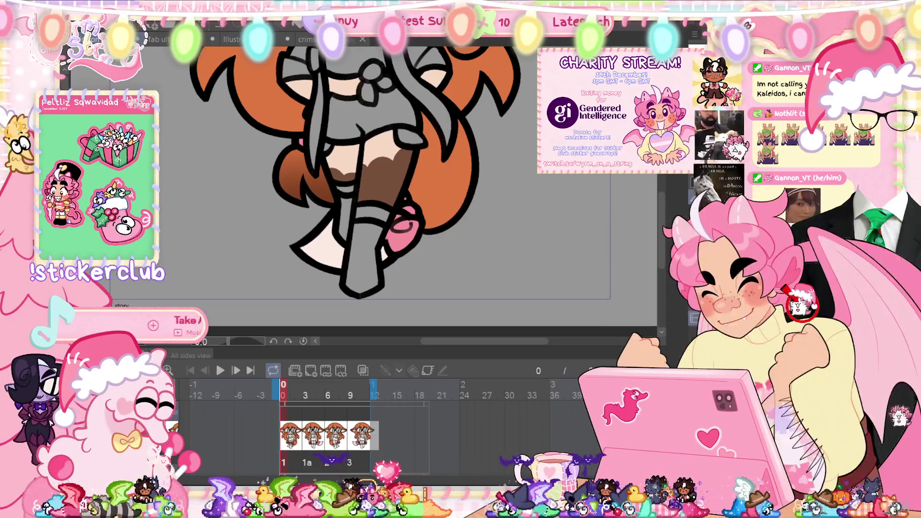
Step: Zoom in on the new stockings, then fit the whole canvas into the window
{"action": "scroll", "coordinate": [377, 174], "scroll_direction": "up", "scroll_amount": 5}
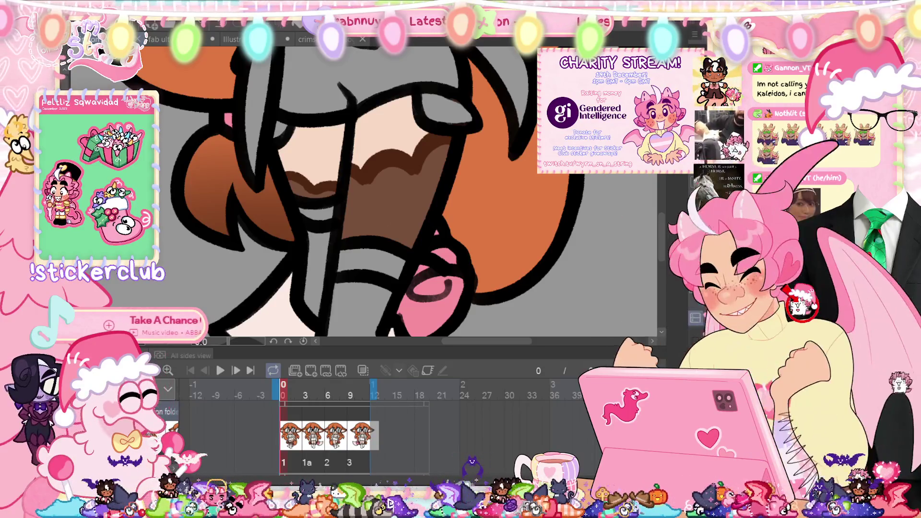
{"action": "key", "text": "ctrl+0"}
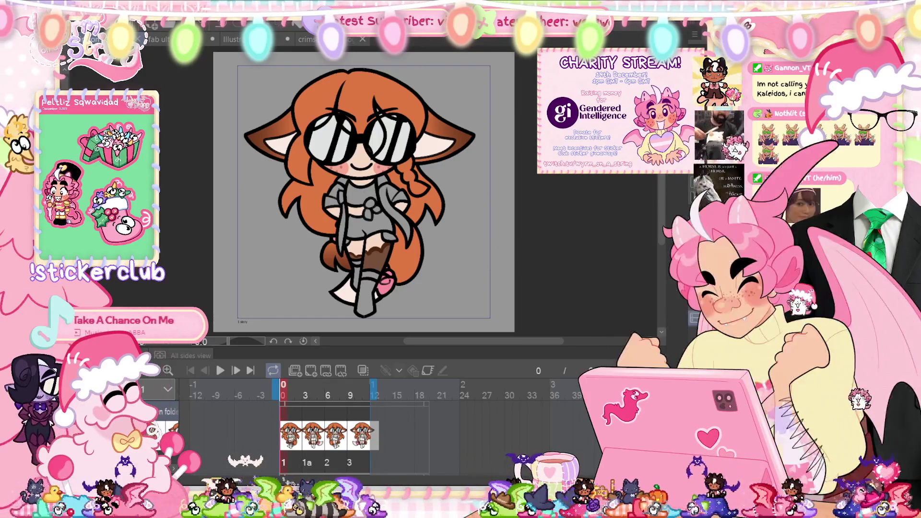
Step: Paste the brown stockings onto frame 3 and compare them against the first frame
{"action": "left_click", "coordinate": [305, 395]}
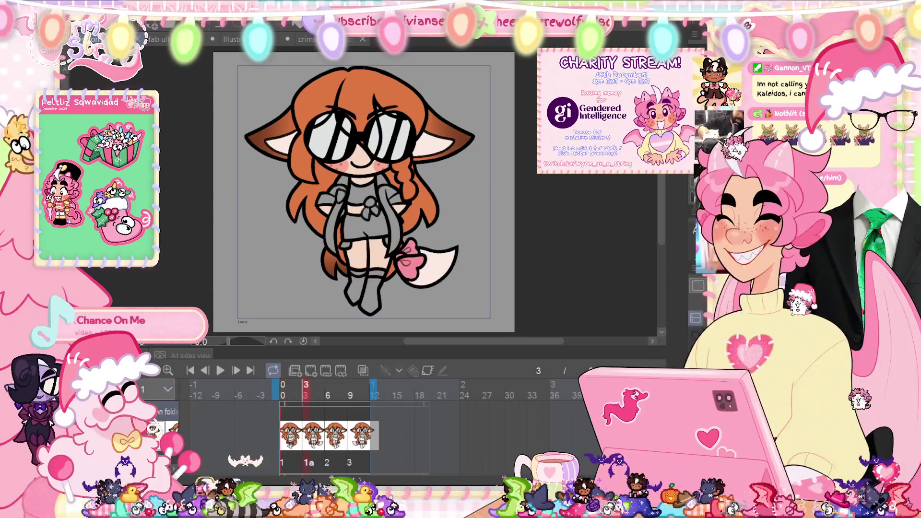
{"action": "key", "text": "ctrl+z"}
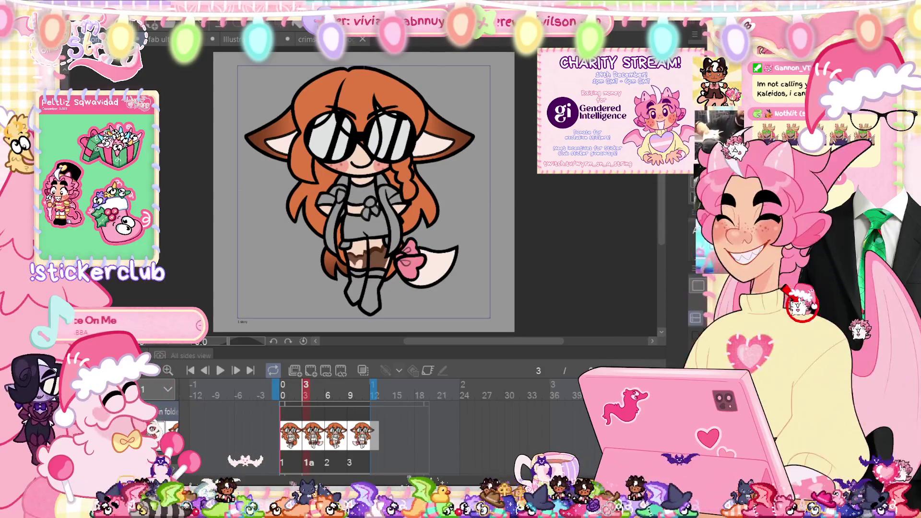
{"action": "scroll", "coordinate": [374, 277], "scroll_direction": "up", "scroll_amount": 2}
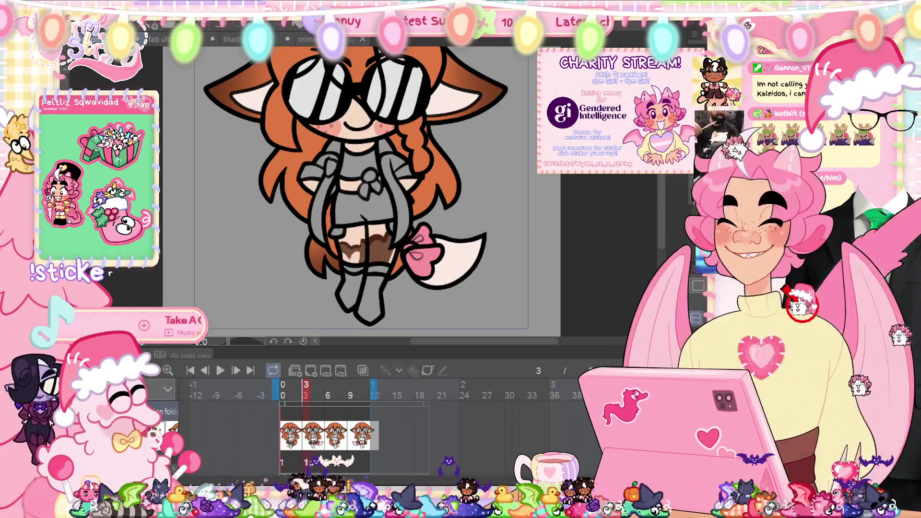
{"action": "key", "text": "Left"}
{"action": "key", "text": "Right"}
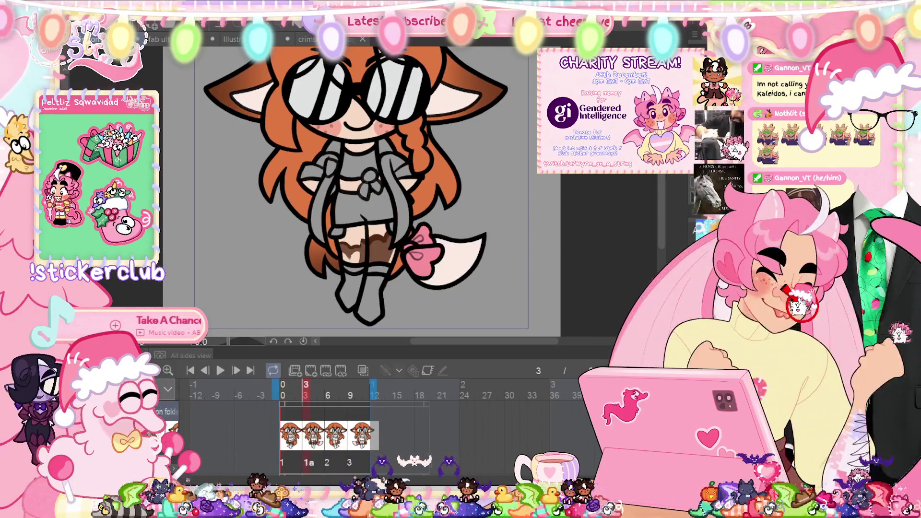
{"action": "key", "text": "Left"}
{"action": "key", "text": "Right"}
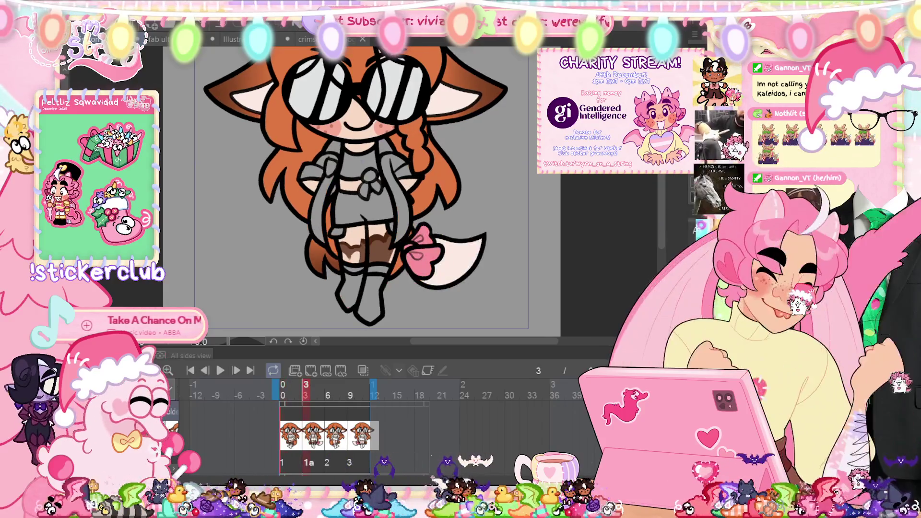
Step: Fade the pasted stockings and start stretching them to fit frame 3's legs
{"action": "scroll", "coordinate": [384, 264], "scroll_direction": "up", "scroll_amount": 2}
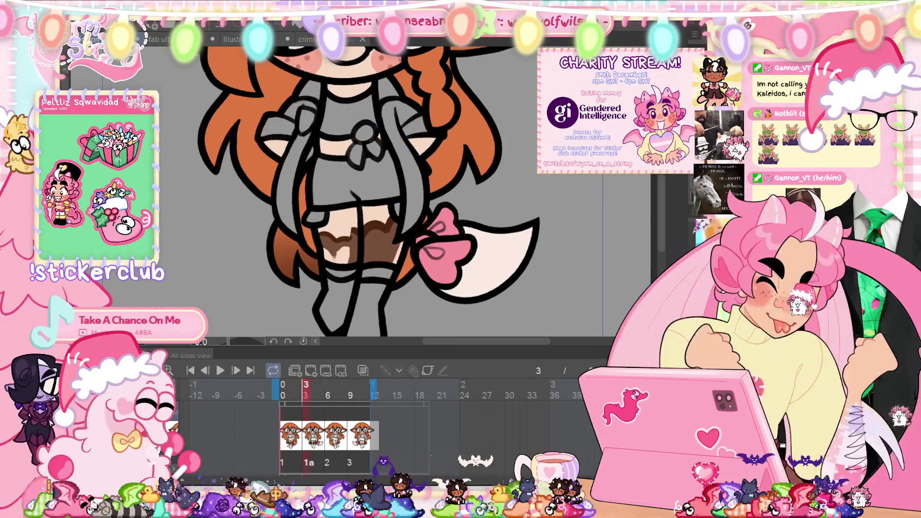
{"action": "key", "text": "ctrl+z"}
{"action": "key", "text": "ctrl+t"}
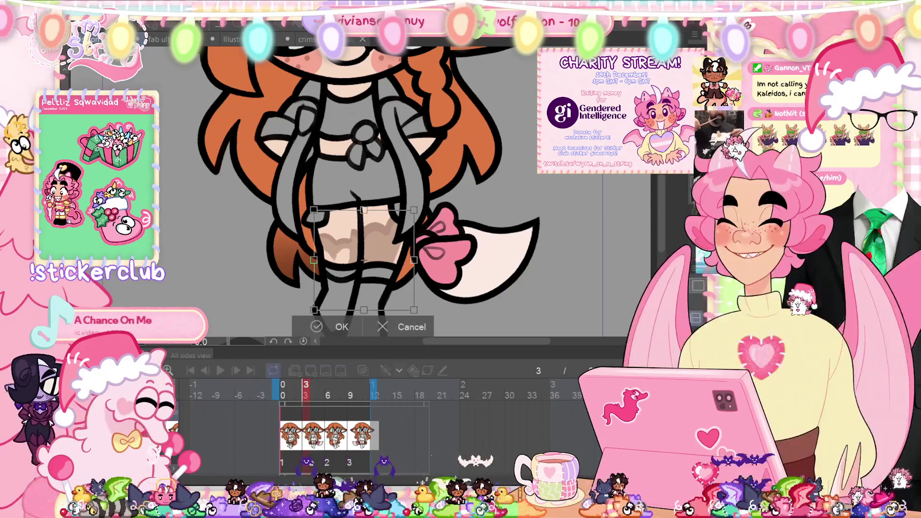
Step: Apply the stretched stockings, then try a dark brown fill and undo it
{"action": "left_click", "coordinate": [326, 324]}
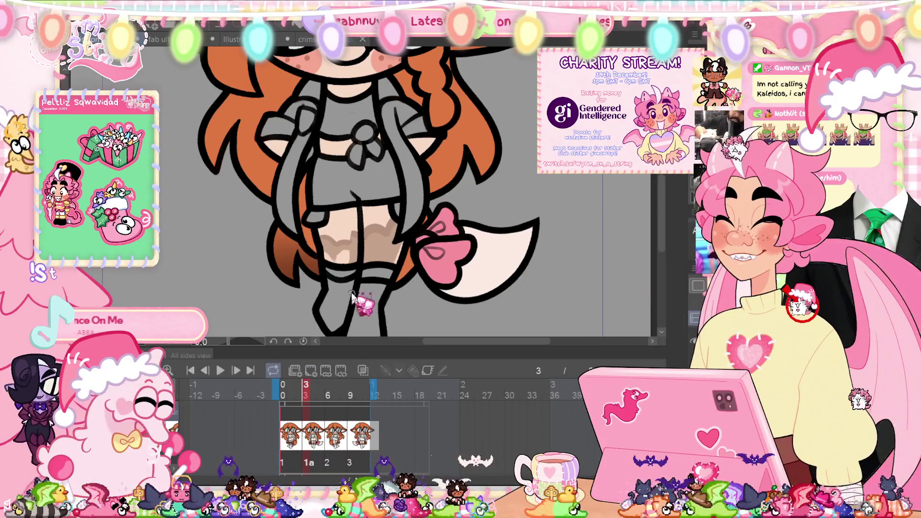
{"action": "scroll", "coordinate": [361, 284], "scroll_direction": "up", "scroll_amount": 1}
{"action": "left_click", "coordinate": [381, 223]}
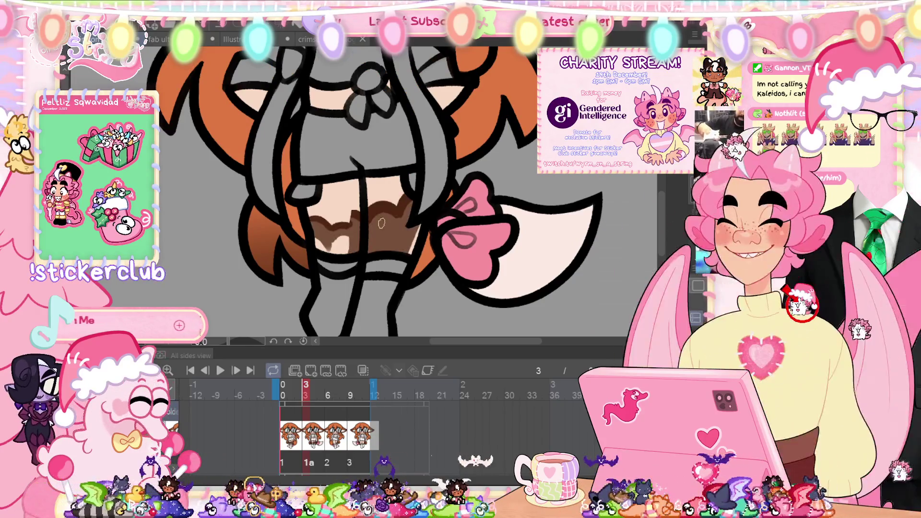
{"action": "key", "text": "ctrl+z"}
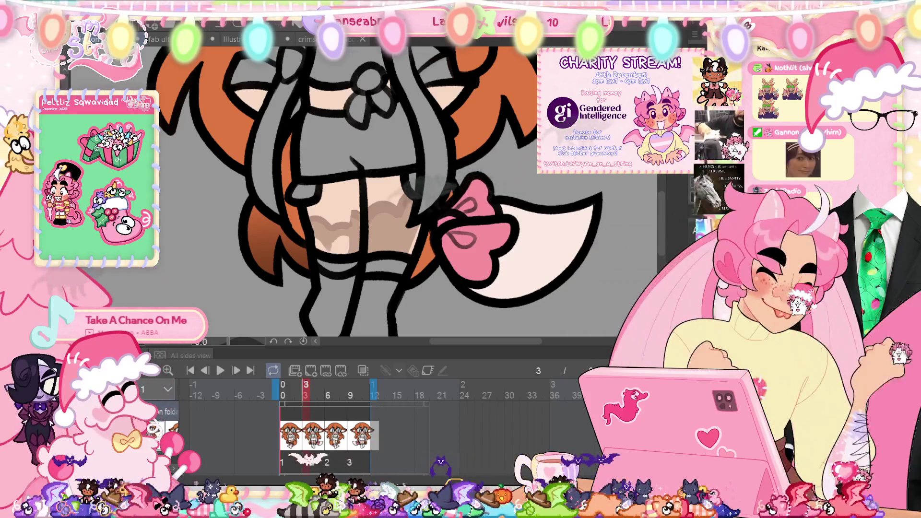
Step: Check the first frame for reference, then paint brown stockings with light tan tops on frame 3
{"action": "key", "text": "Home"}
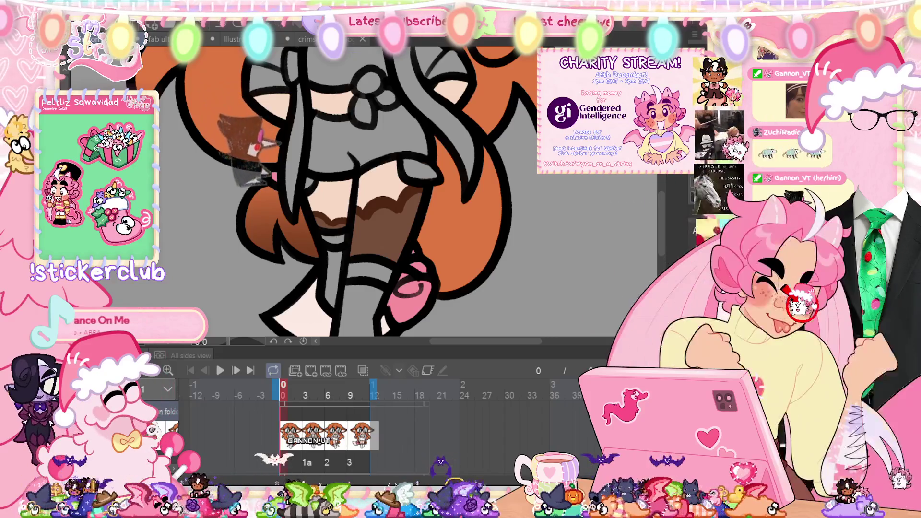
{"action": "left_click", "coordinate": [306, 436]}
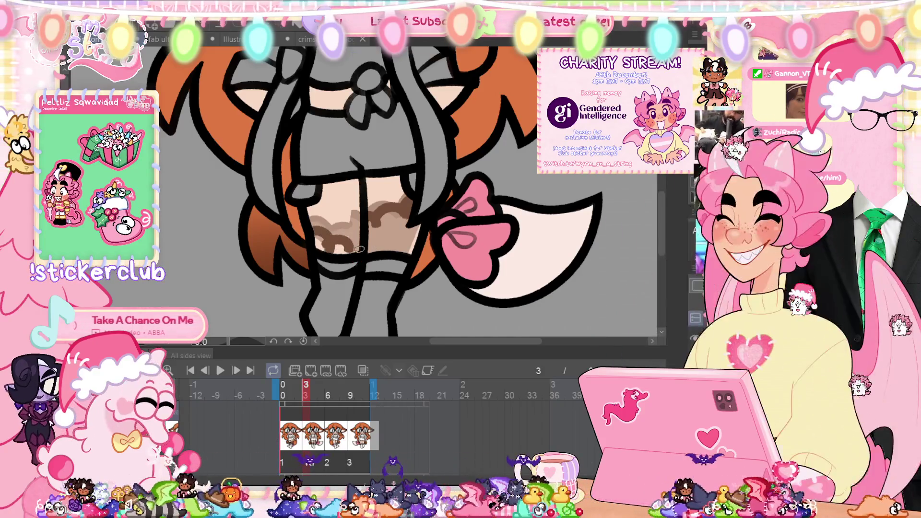
{"action": "mouse_move", "coordinate": [365, 246]}
{"action": "left_mouse_down"}
{"action": "mouse_move", "coordinate": [343, 253]}
{"action": "mouse_move", "coordinate": [319, 241]}
{"action": "left_mouse_up"}
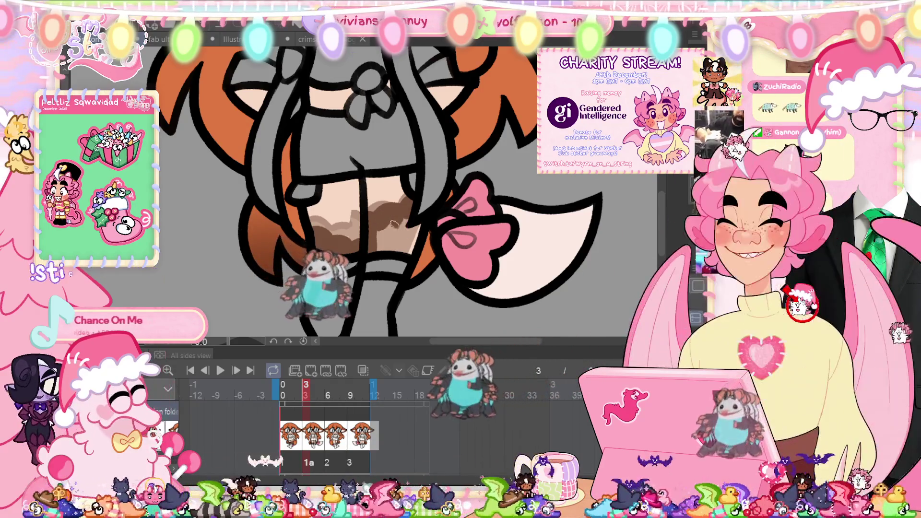
{"action": "mouse_move", "coordinate": [400, 232]}
{"action": "left_mouse_down"}
{"action": "mouse_move", "coordinate": [378, 230]}
{"action": "mouse_move", "coordinate": [410, 240]}
{"action": "left_mouse_up"}
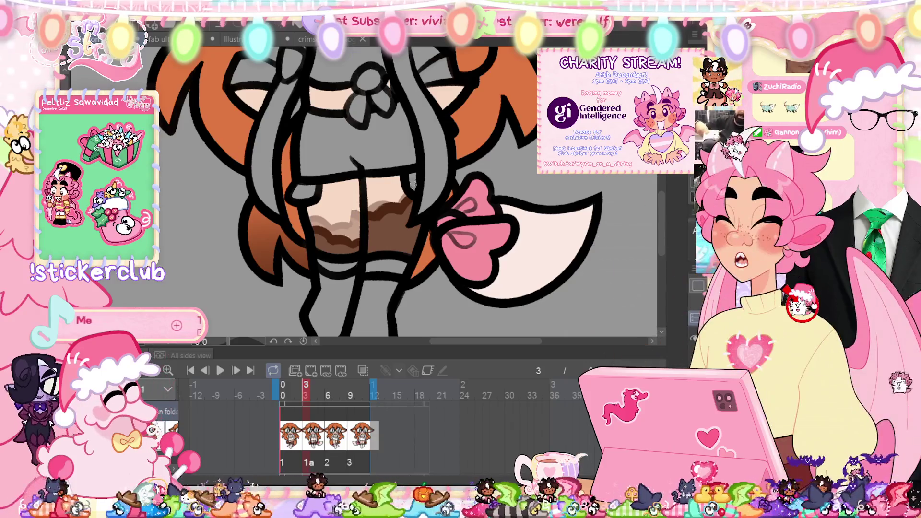
Step: Delete the faded guide stockings layer and fit the canvas into the window
{"action": "key", "text": "Delete"}
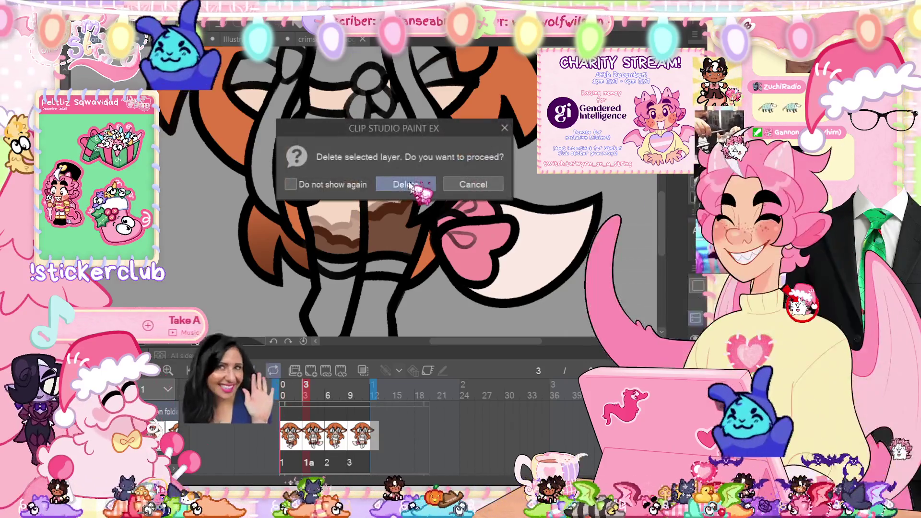
{"action": "left_click", "coordinate": [413, 184]}
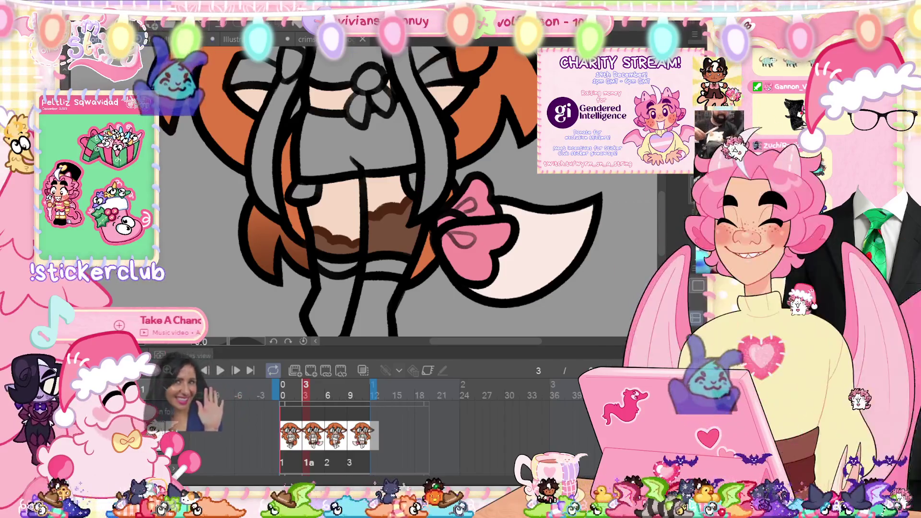
{"action": "key", "text": "ctrl+0"}
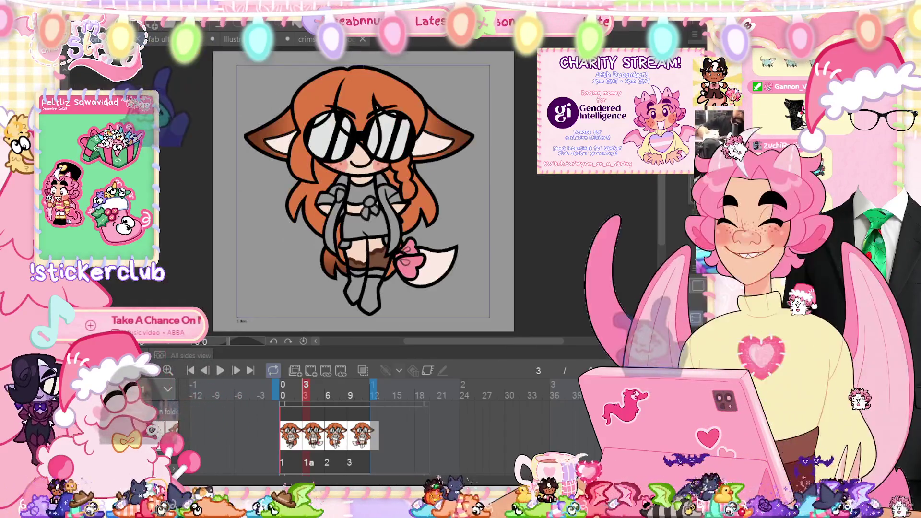
Step: Compare the drawings between frames, then jump to frame 6
{"action": "key", "text": "ctrl+z"}
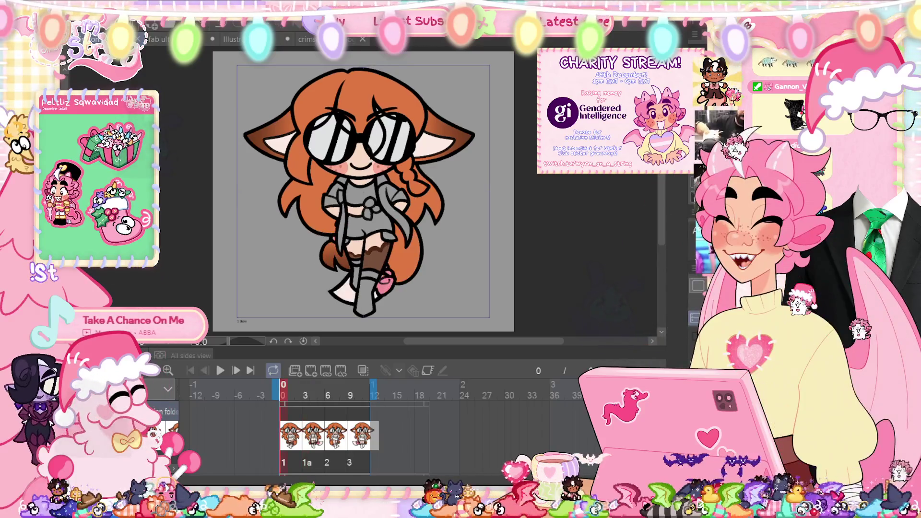
{"action": "key", "text": "ctrl+z"}
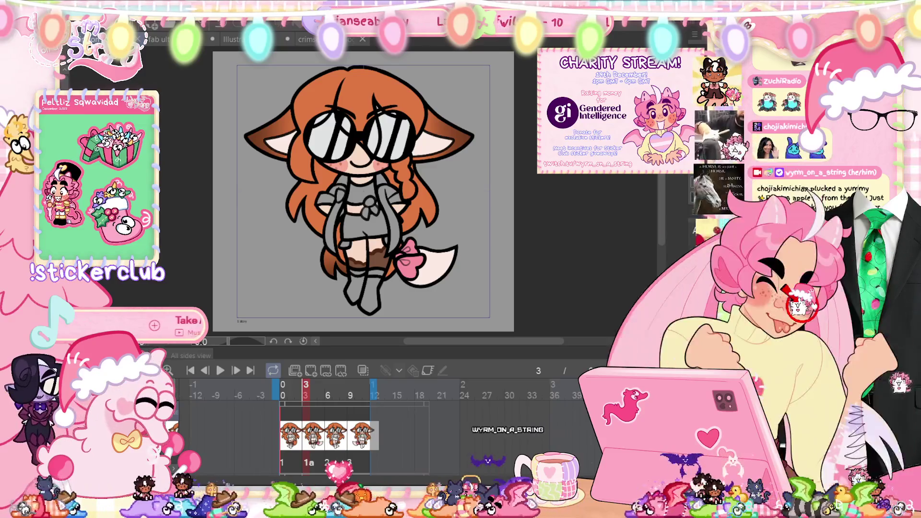
{"action": "left_click", "coordinate": [283, 395]}
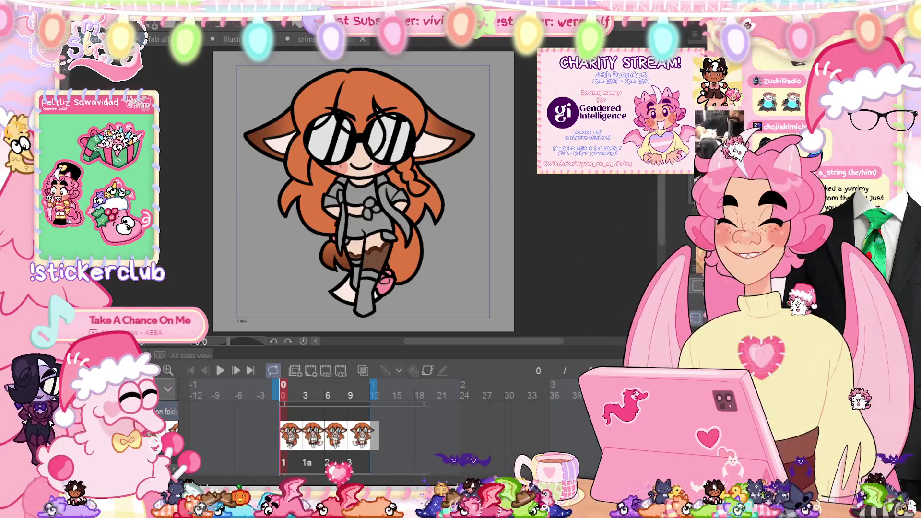
{"action": "left_click", "coordinate": [328, 384]}
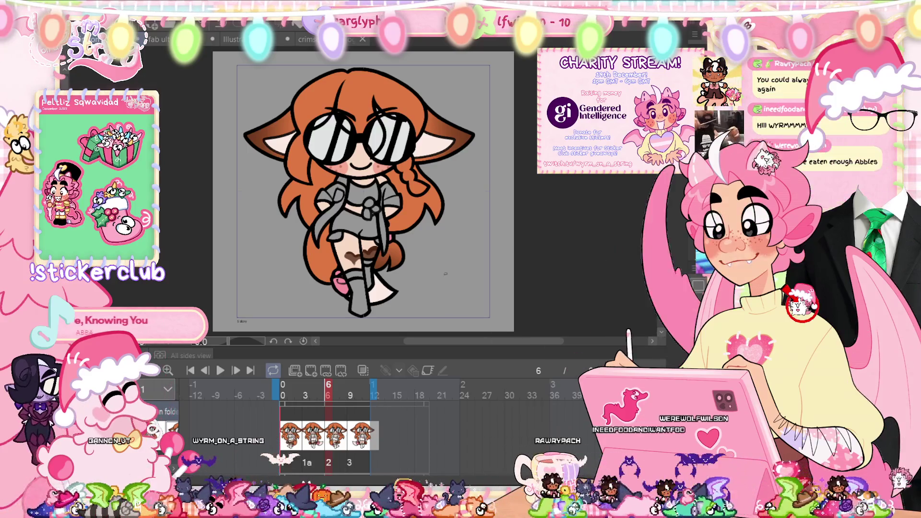
Step: Start a transform on the lower-leg colouring of the frame-6 drawing
{"action": "key", "text": "ctrl+t"}
Step: Flip the frame-6 leg colouring horizontally and nudge it left into position
{"action": "right_click", "coordinate": [381, 256]}
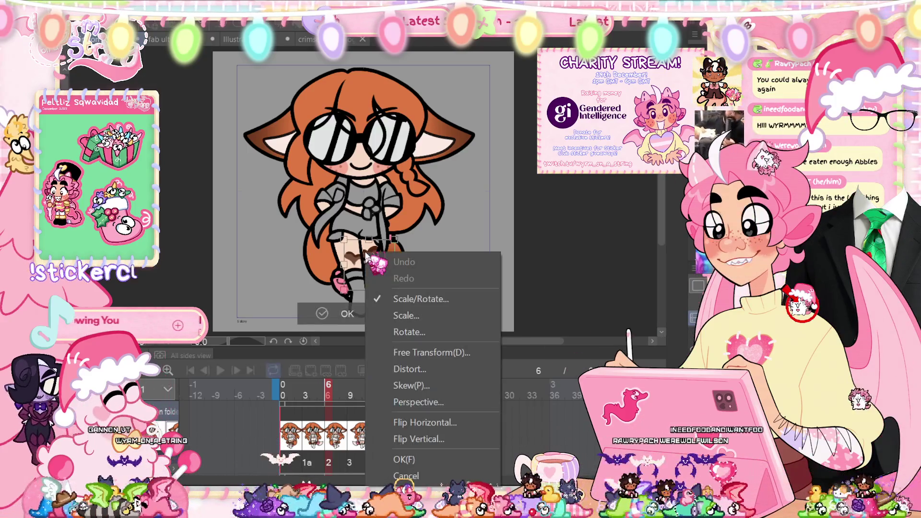
{"action": "left_click", "coordinate": [413, 409]}
{"action": "scroll", "coordinate": [380, 284], "scroll_direction": "up", "scroll_amount": 1}
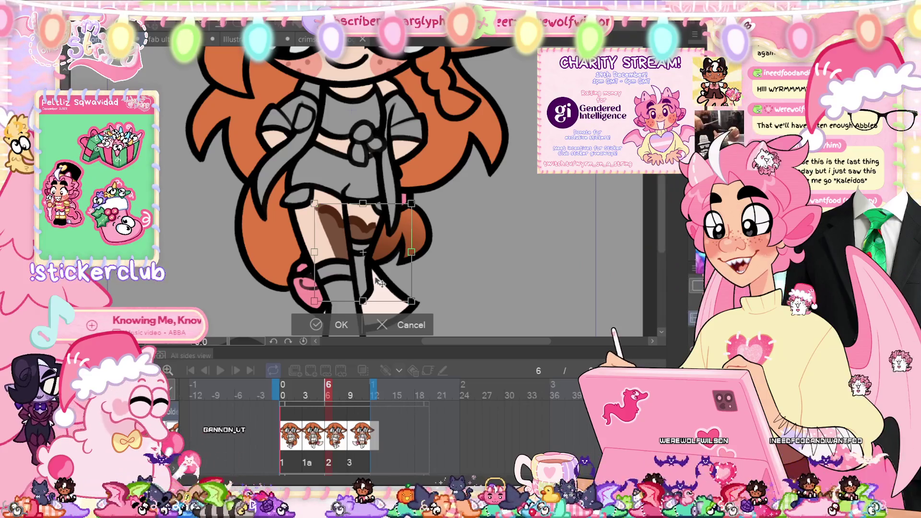
{"action": "left_click", "coordinate": [320, 325]}
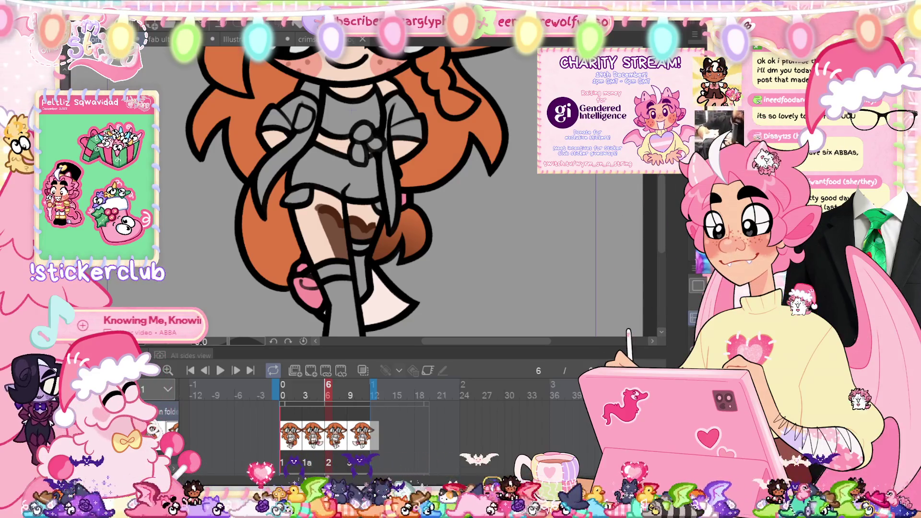
{"action": "key", "text": "ctrl+t"}
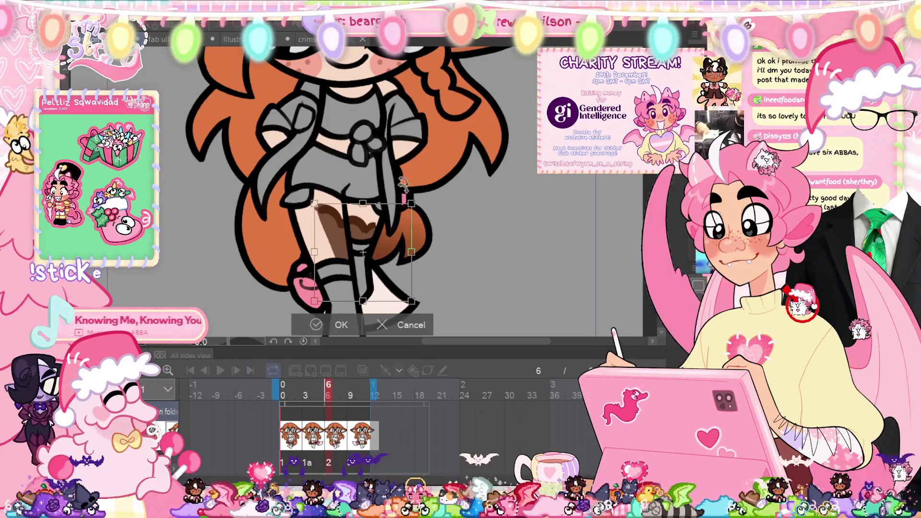
{"action": "left_click_drag", "start_coordinate": [370, 283], "coordinate": [359, 283]}
{"action": "left_click", "coordinate": [288, 325]}
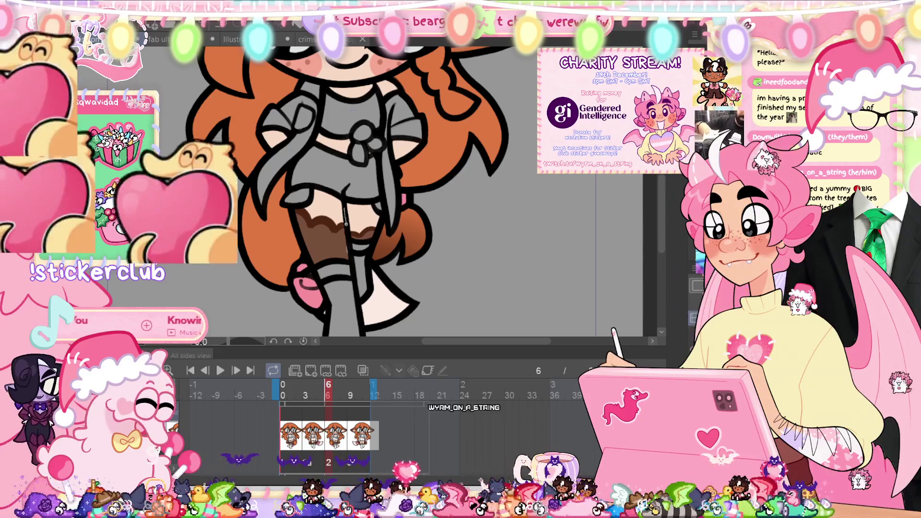
Step: Move the ellipse-selected skirt and legs down and right, then deselect
{"action": "left_click_drag", "start_coordinate": [233, 311], "coordinate": [353, 135]}
{"action": "key", "text": "ctrl+t"}
{"action": "left_click_drag", "start_coordinate": [332, 265], "coordinate": [337, 289]}
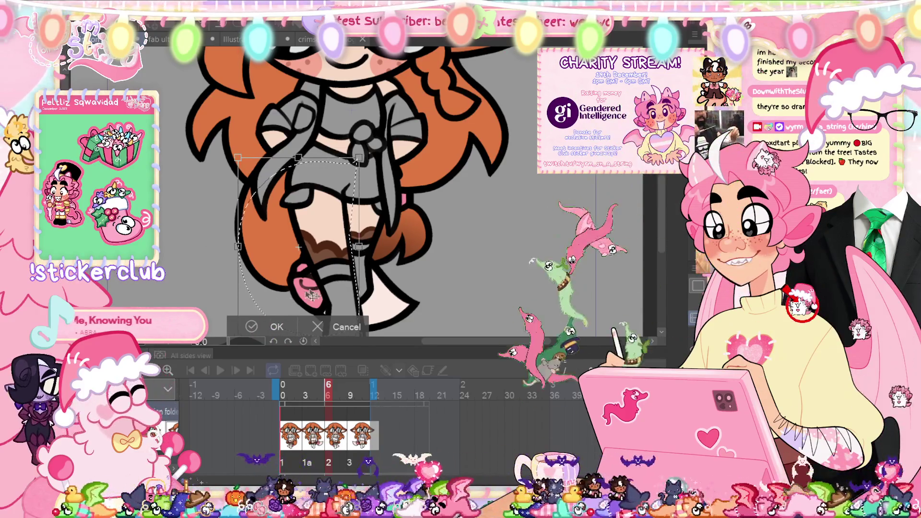
{"action": "left_click", "coordinate": [266, 326]}
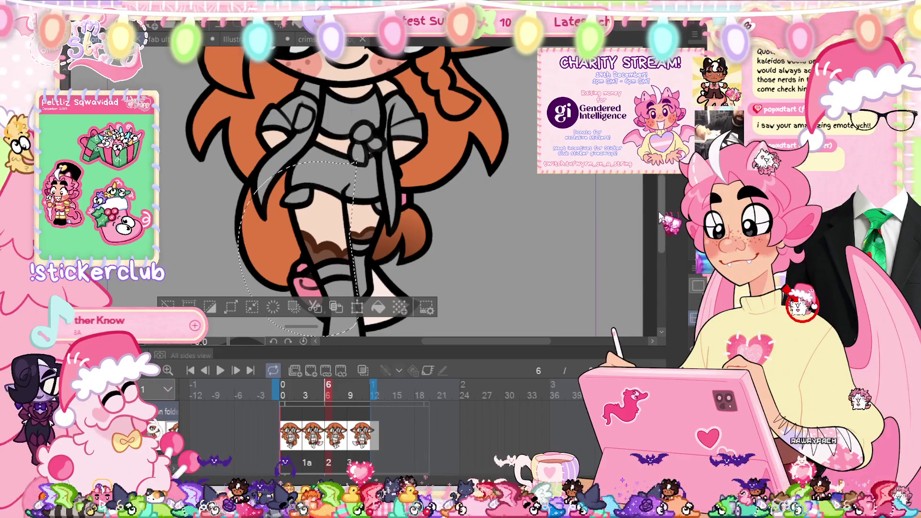
{"action": "key", "text": "ctrl+d"}
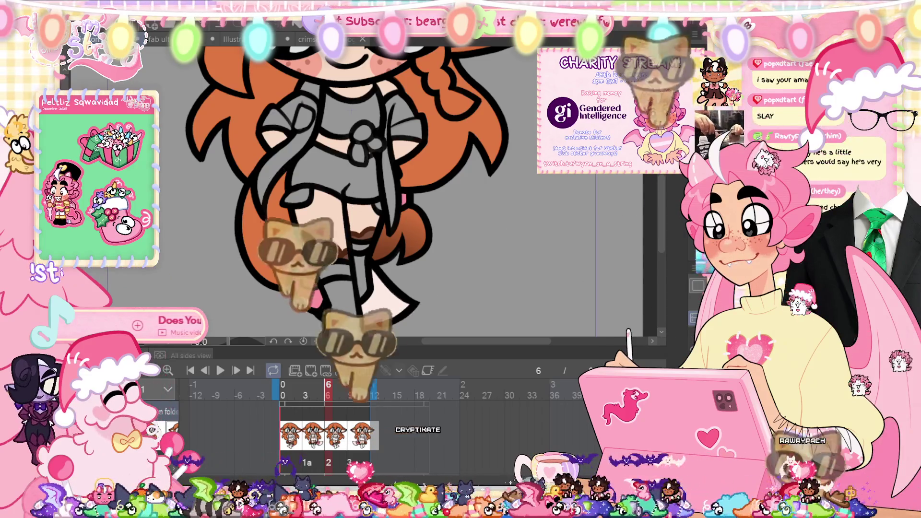
{"action": "left_click_drag", "start_coordinate": [325, 253], "coordinate": [421, 230]}
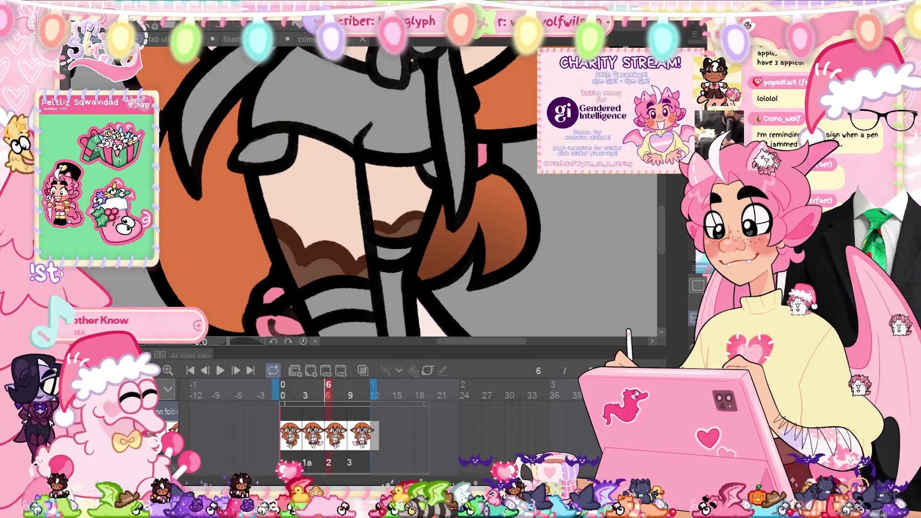
Step: Compare with frame 3, then extend frame 6's brown sock trim upward with a larger brush
{"action": "left_click", "coordinate": [306, 389]}
{"action": "key", "text": "ctrl+0"}
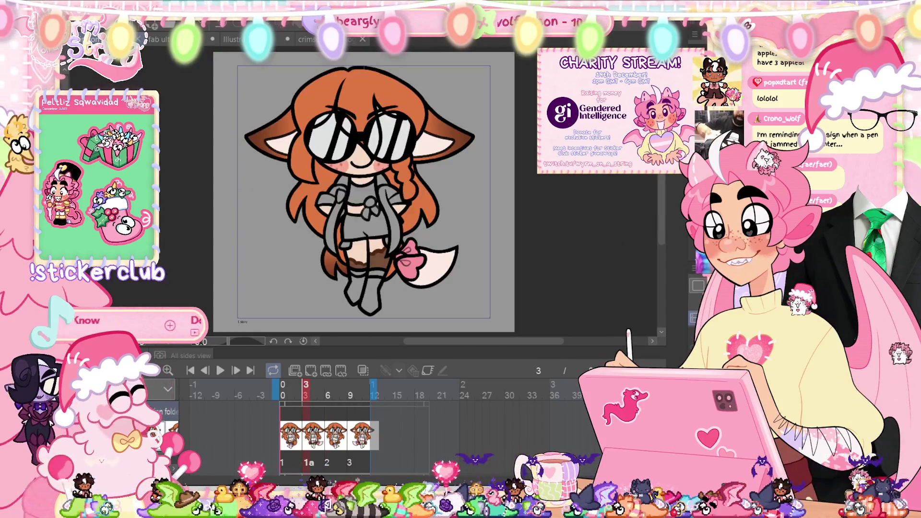
{"action": "left_click", "coordinate": [328, 390]}
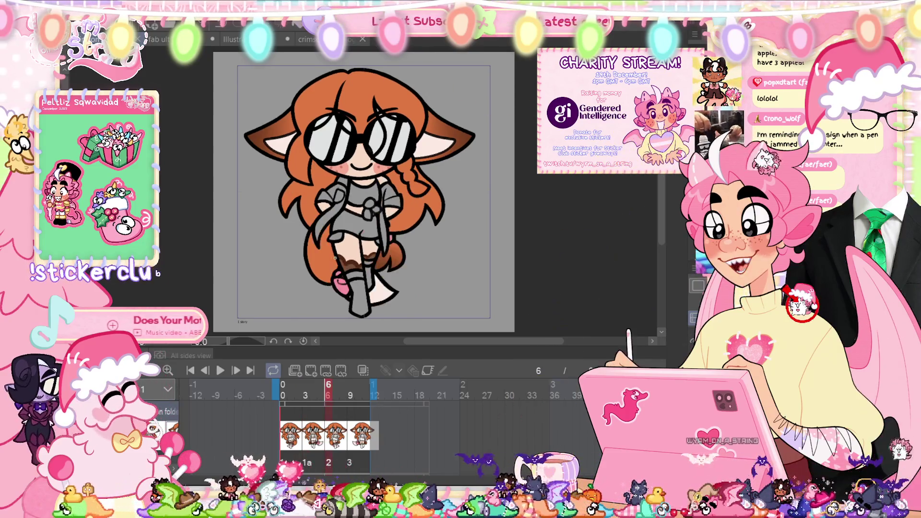
{"action": "scroll", "coordinate": [335, 258], "scroll_direction": "up", "scroll_amount": 2}
{"action": "scroll", "coordinate": [386, 239], "scroll_direction": "up", "scroll_amount": 2}
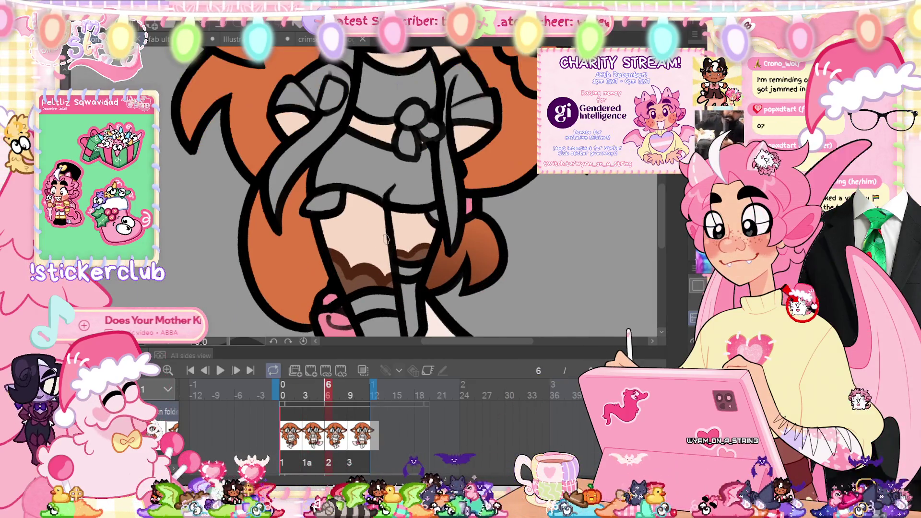
{"action": "key", "text": "bracketright"}
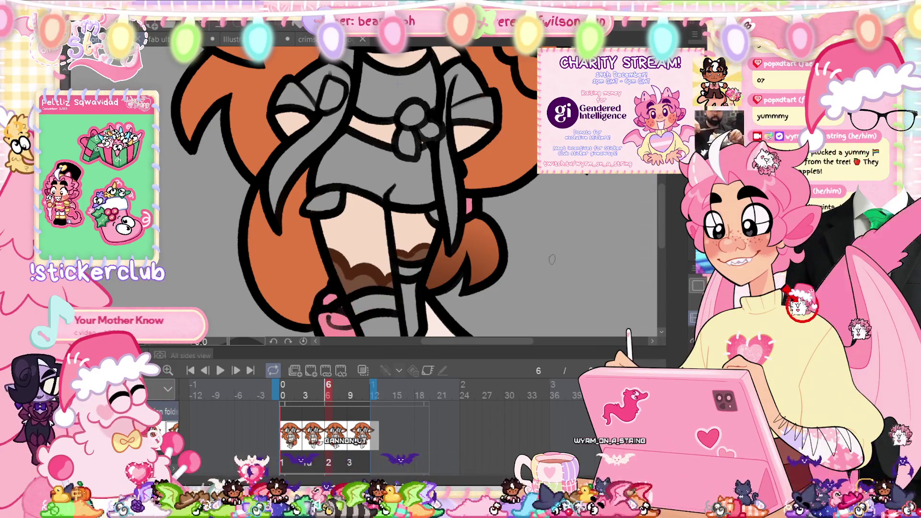
{"action": "key", "text": "ctrl+plus"}
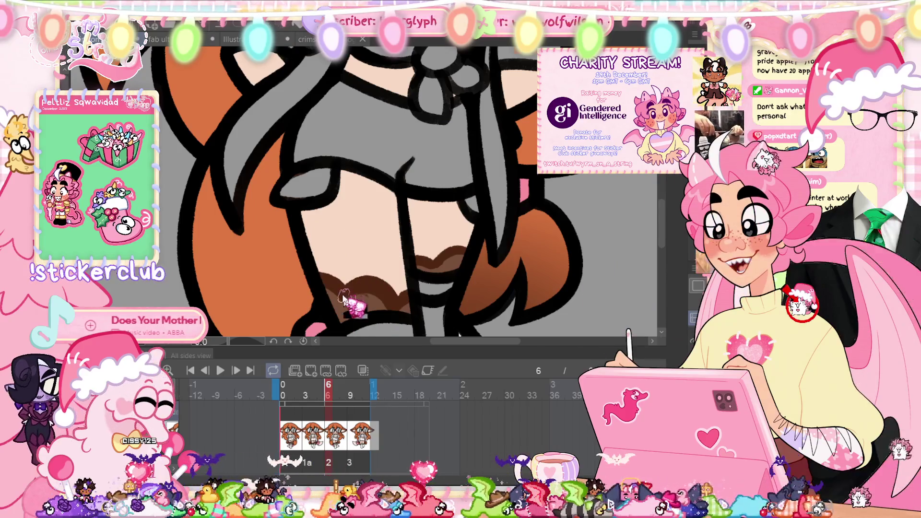
{"action": "left_click_drag", "start_coordinate": [344, 286], "coordinate": [327, 276]}
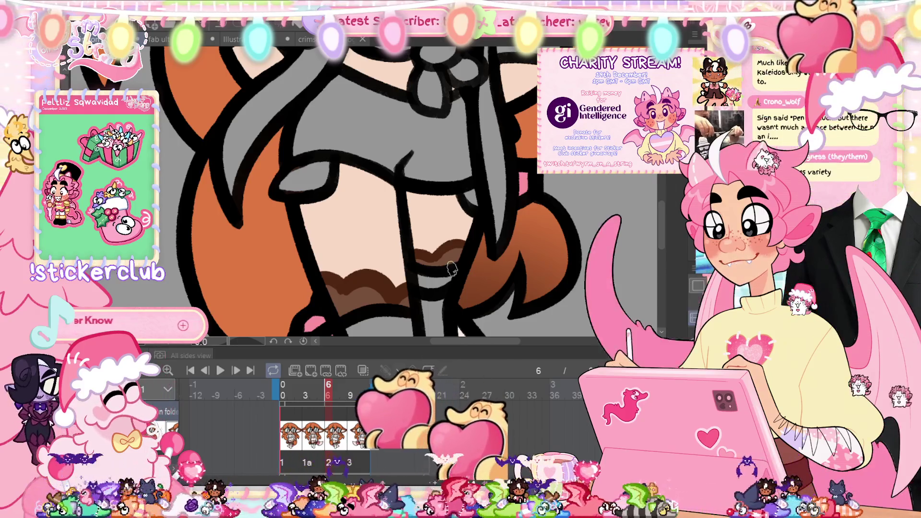
Step: Lasso the upper leg, nudge it up slightly, deselect and fit the character in view
{"action": "mouse_move", "coordinate": [527, 261]}
{"action": "left_mouse_down"}
{"action": "mouse_move", "coordinate": [472, 155]}
{"action": "mouse_move", "coordinate": [528, 262]}
{"action": "left_mouse_up"}
{"action": "key", "text": "ctrl+t"}
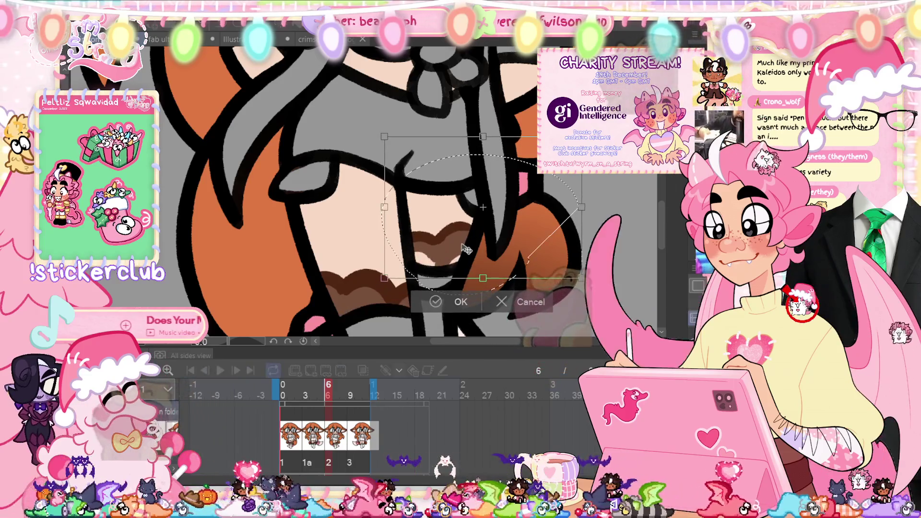
{"action": "left_click_drag", "start_coordinate": [464, 249], "coordinate": [464, 246]}
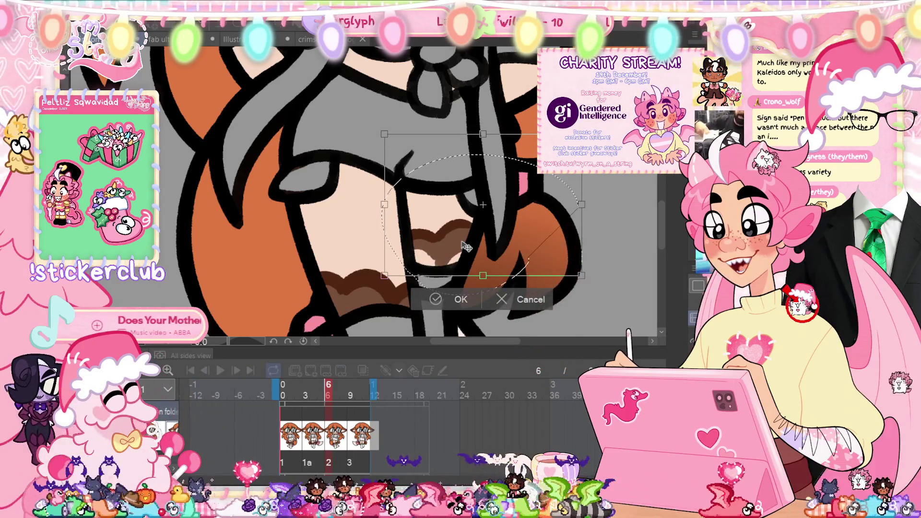
{"action": "key", "text": "Return"}
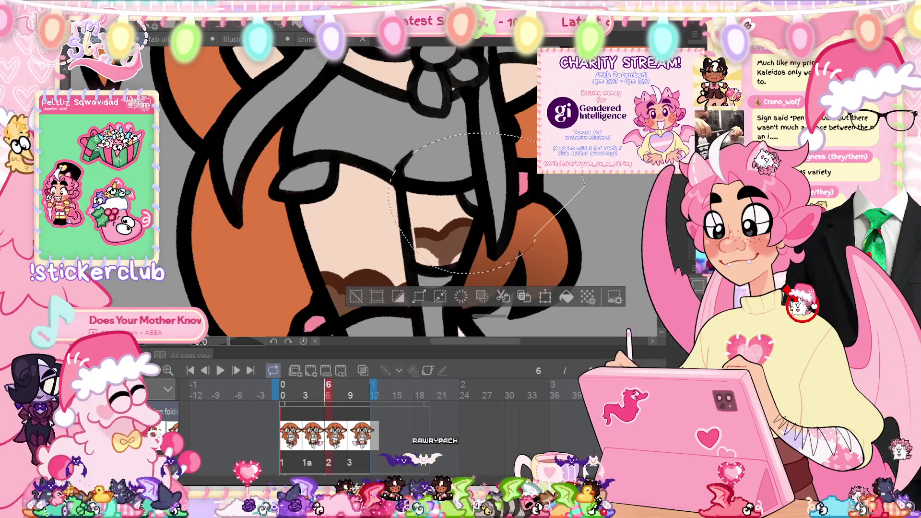
{"action": "key", "text": "ctrl+d"}
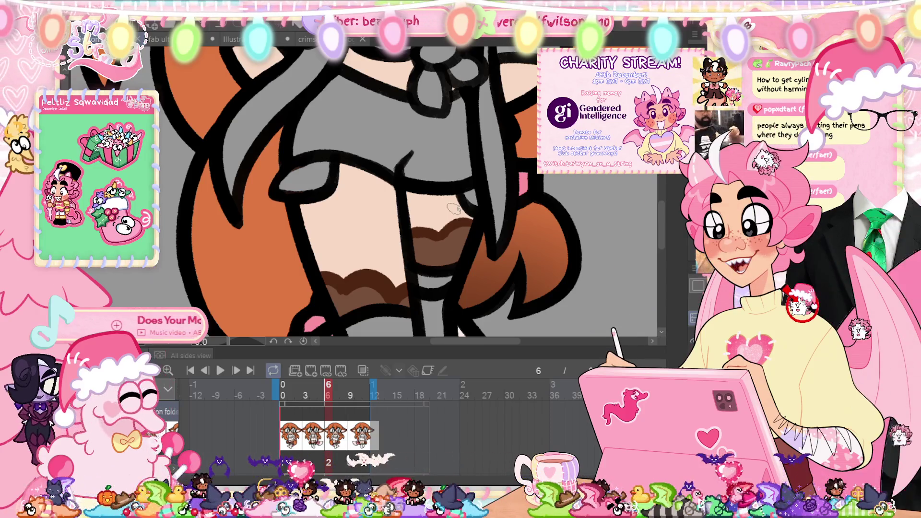
{"action": "key", "text": "ctrl+0"}
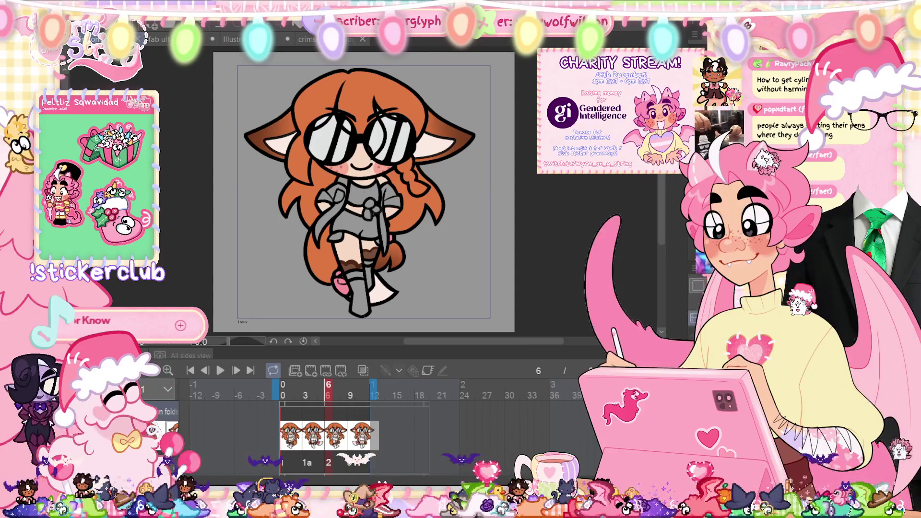
{"action": "left_click", "coordinate": [351, 384]}
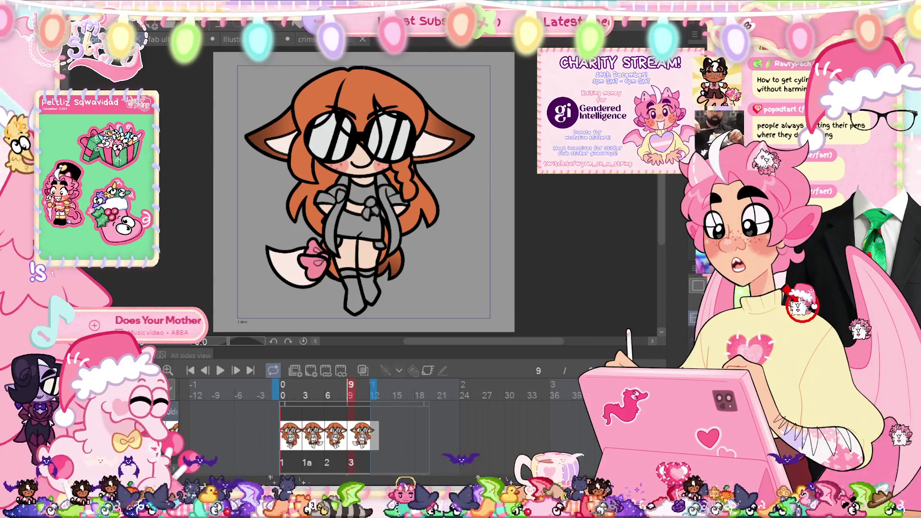
{"action": "key", "text": "Home"}
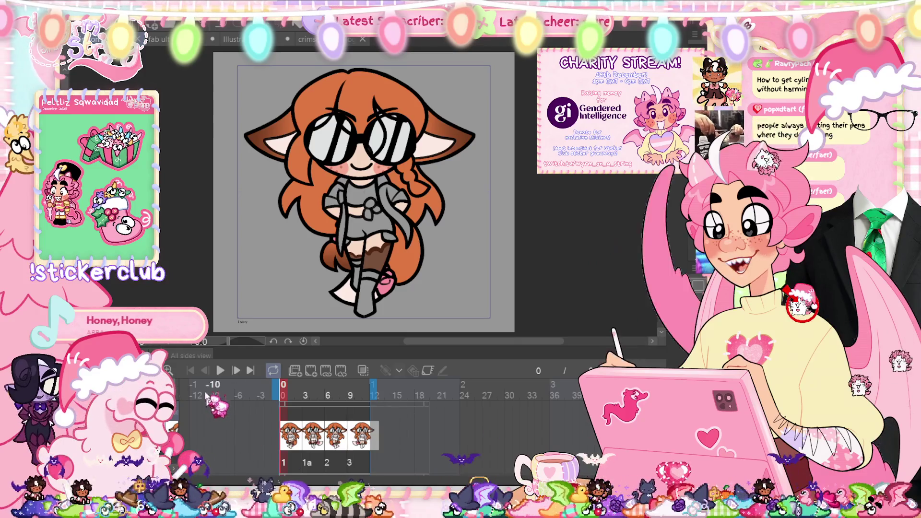
{"action": "left_click", "coordinate": [220, 370]}
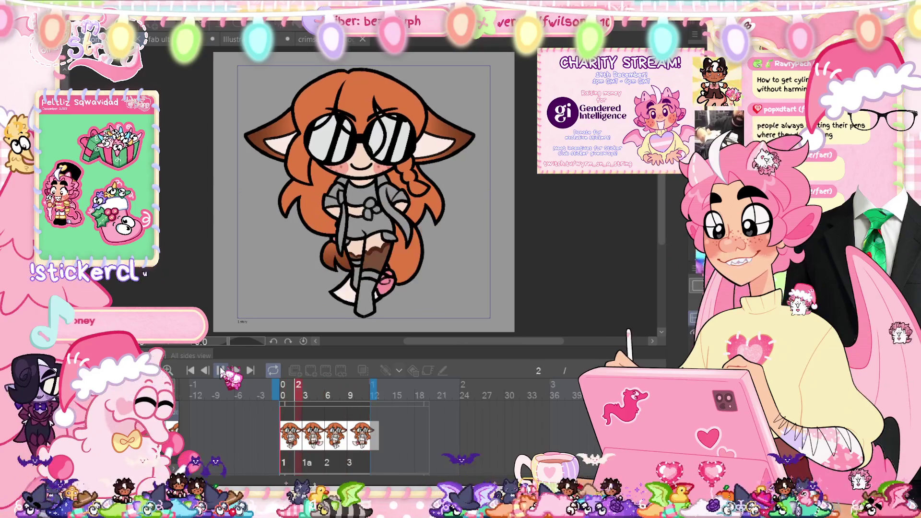
{"action": "left_click", "coordinate": [221, 370]}
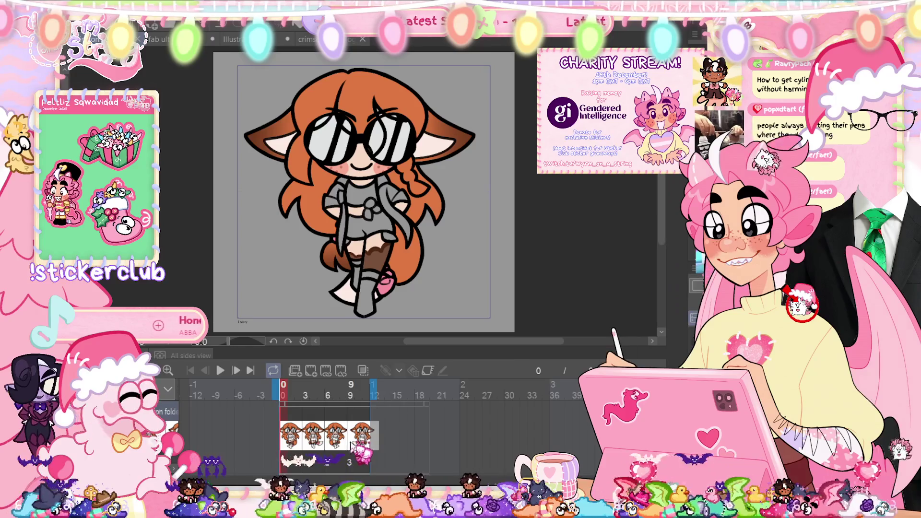
{"action": "left_click", "coordinate": [305, 395]}
{"action": "left_click", "coordinate": [328, 395]}
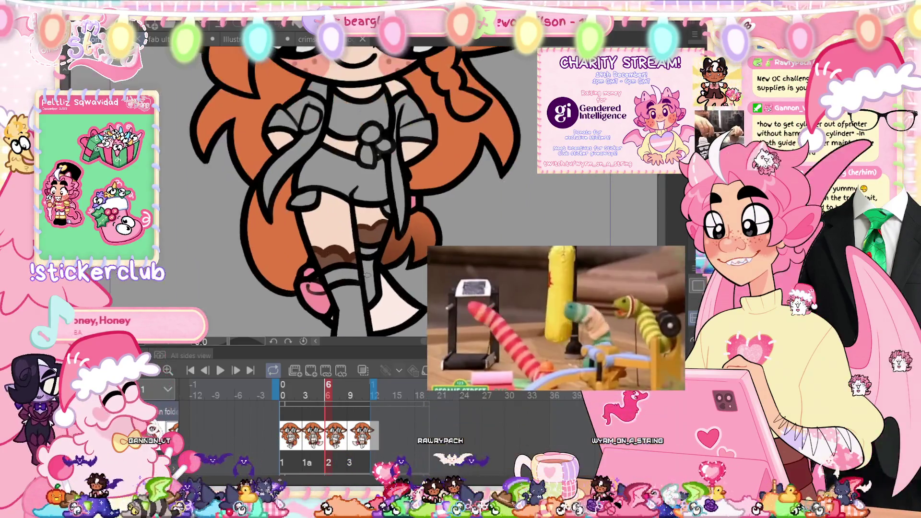
Step: Lasso the leg area around the sock top and commit a transform on it
{"action": "scroll", "coordinate": [365, 275], "scroll_direction": "up", "scroll_amount": 3}
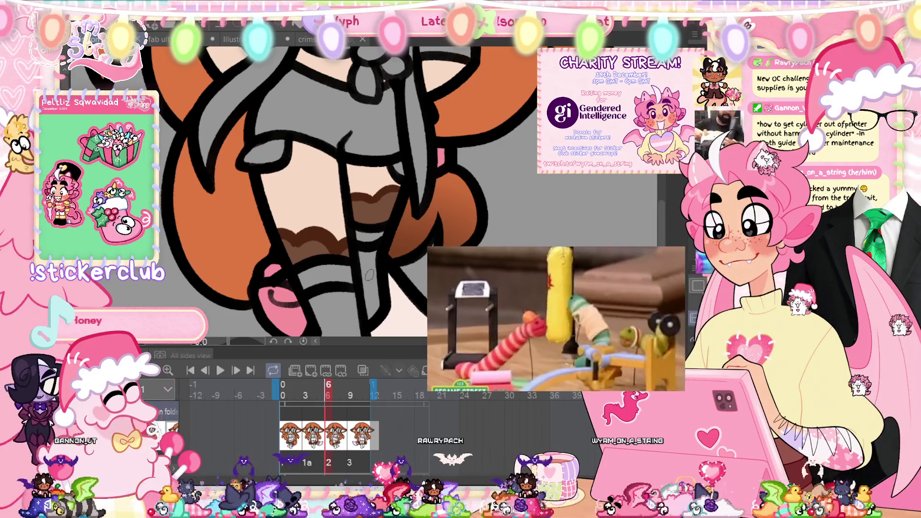
{"action": "left_click_drag", "start_coordinate": [311, 195], "coordinate": [245, 277]}
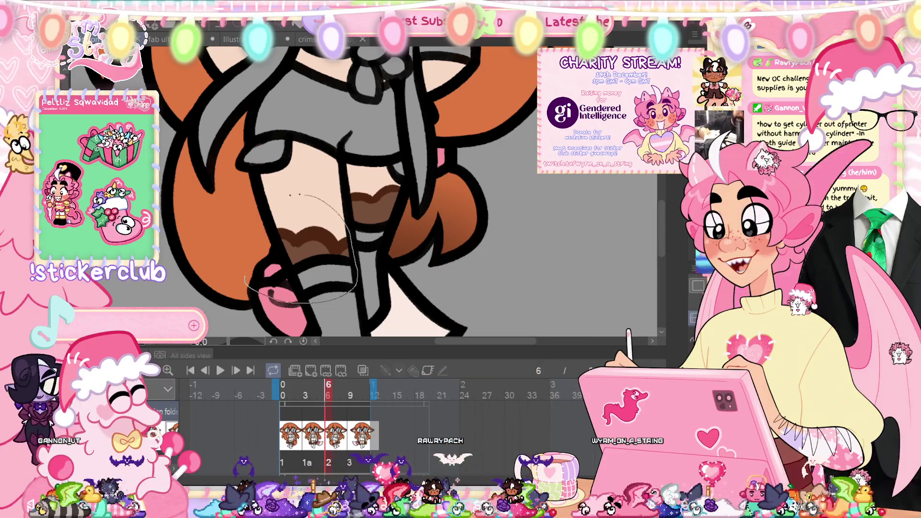
{"action": "key", "text": "ctrl+t"}
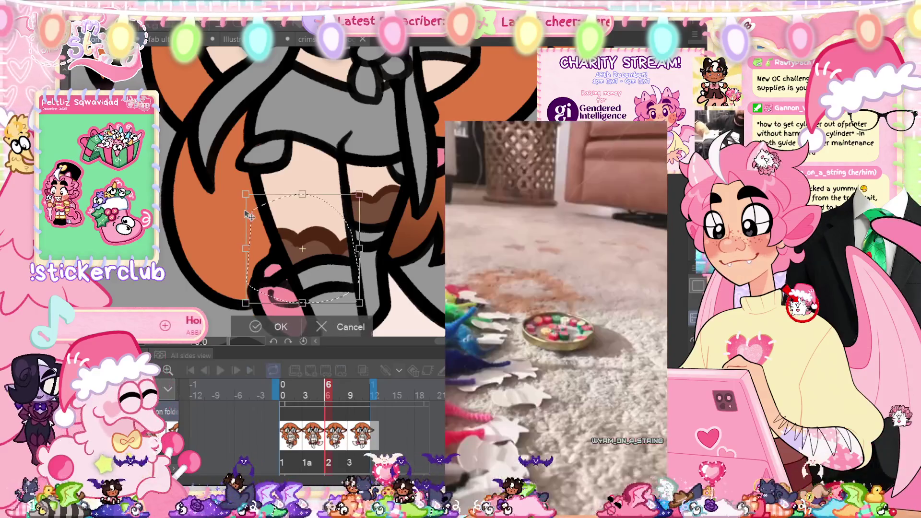
{"action": "key", "text": "Return"}
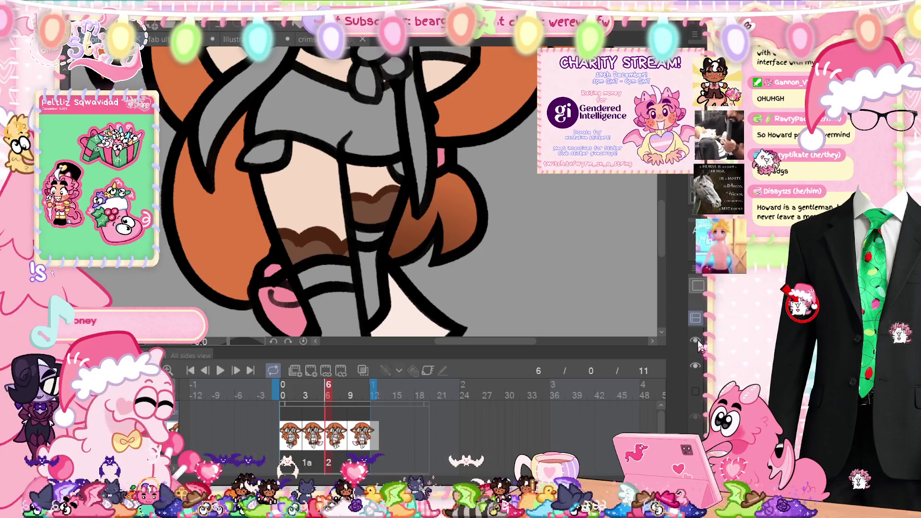
{"action": "key", "text": "ctrl+0"}
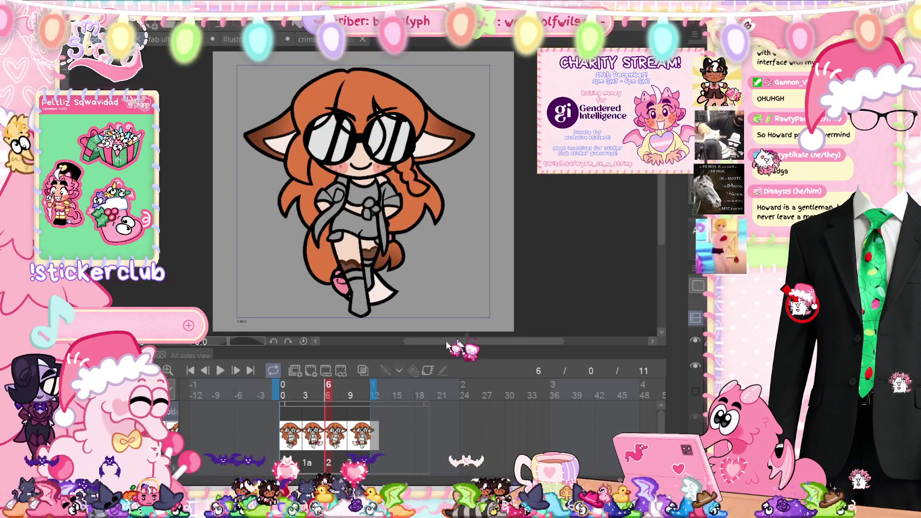
{"action": "left_click", "coordinate": [220, 371]}
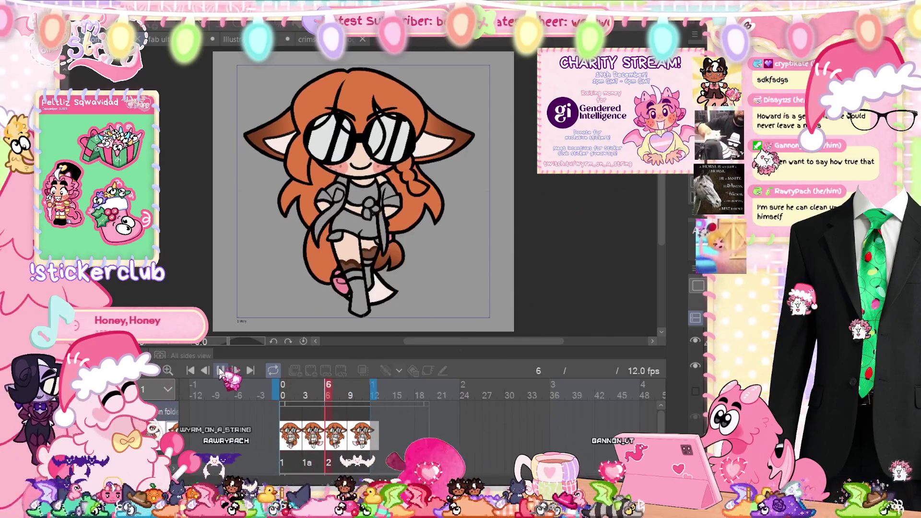
{"action": "left_click", "coordinate": [221, 371]}
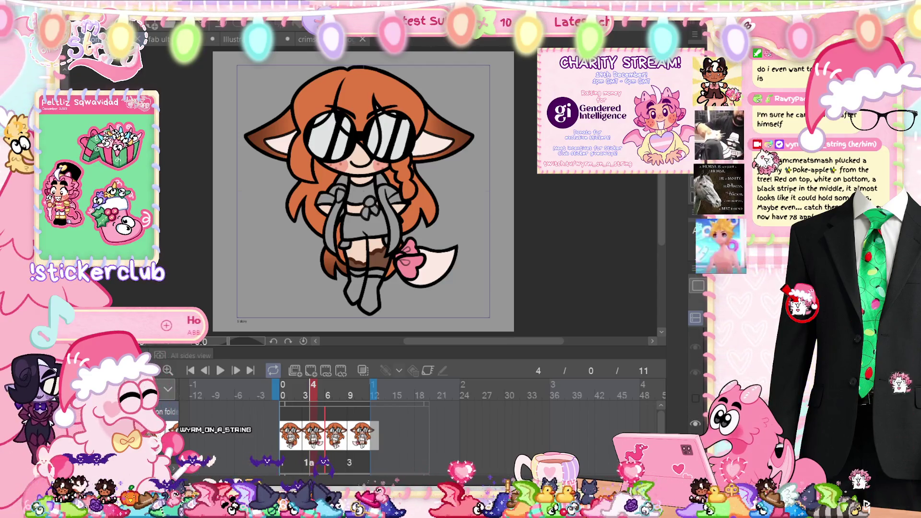
{"action": "key", "text": "Right"}
{"action": "key", "text": "Right"}
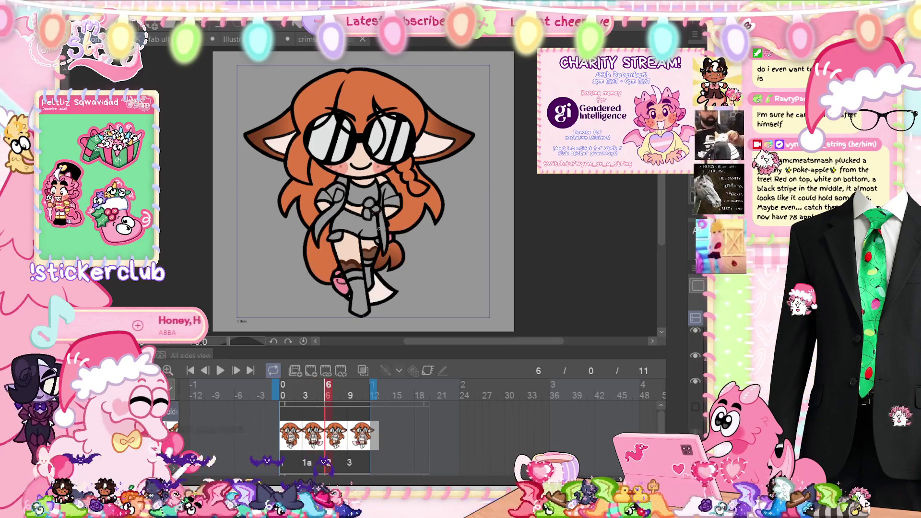
{"action": "scroll", "coordinate": [346, 285], "scroll_direction": "up", "scroll_amount": 5}
{"action": "left_click", "coordinate": [345, 285], "text": "alt"}
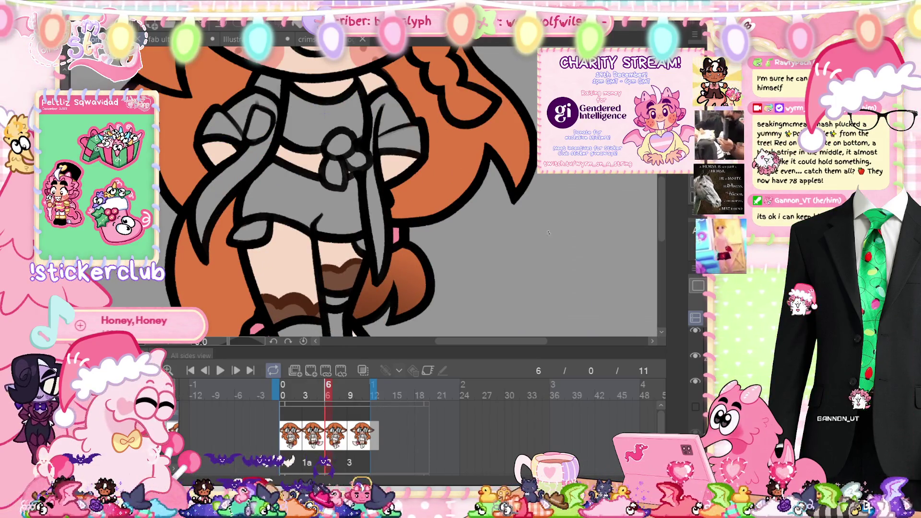
Step: Lasso part of the legs, nudge it one step left and confirm
{"action": "mouse_move", "coordinate": [418, 286]}
{"action": "left_mouse_down"}
{"action": "mouse_move", "coordinate": [475, 216]}
{"action": "mouse_move", "coordinate": [332, 301]}
{"action": "left_mouse_up"}
{"action": "key", "text": "ctrl+t"}
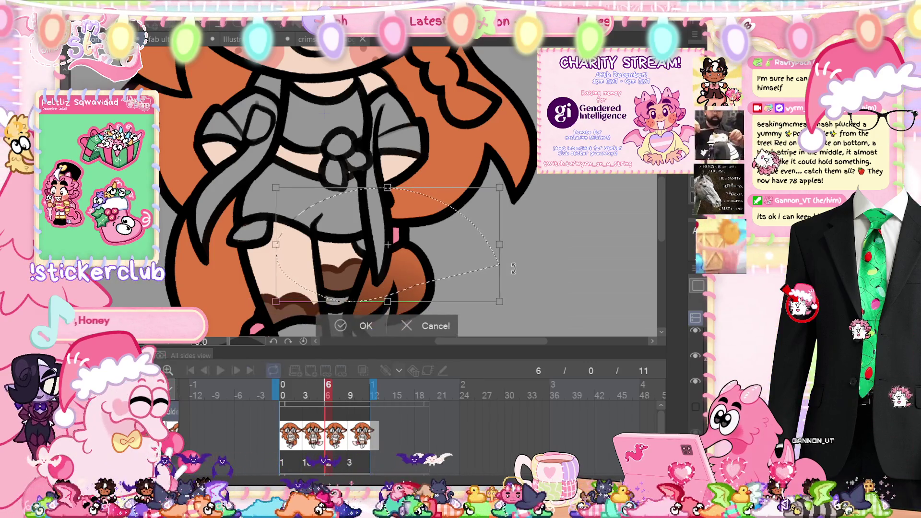
{"action": "key", "text": "Left"}
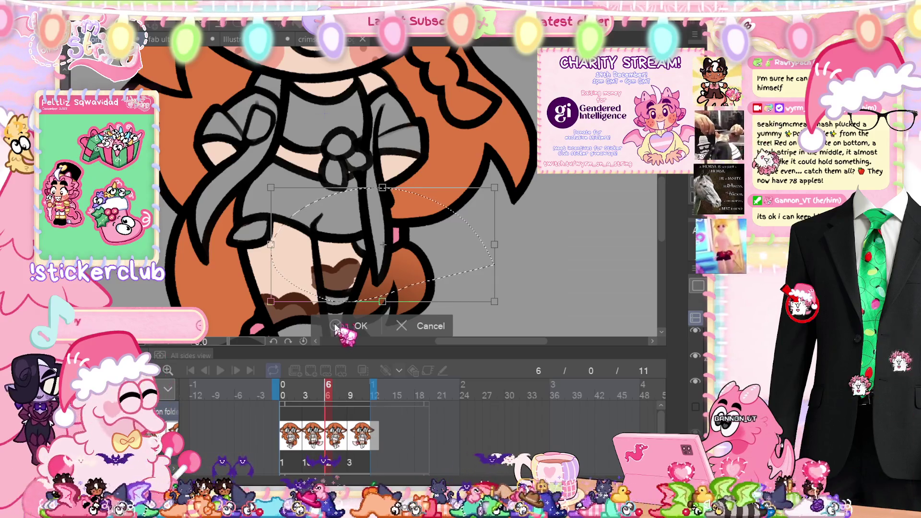
{"action": "left_click", "coordinate": [337, 326]}
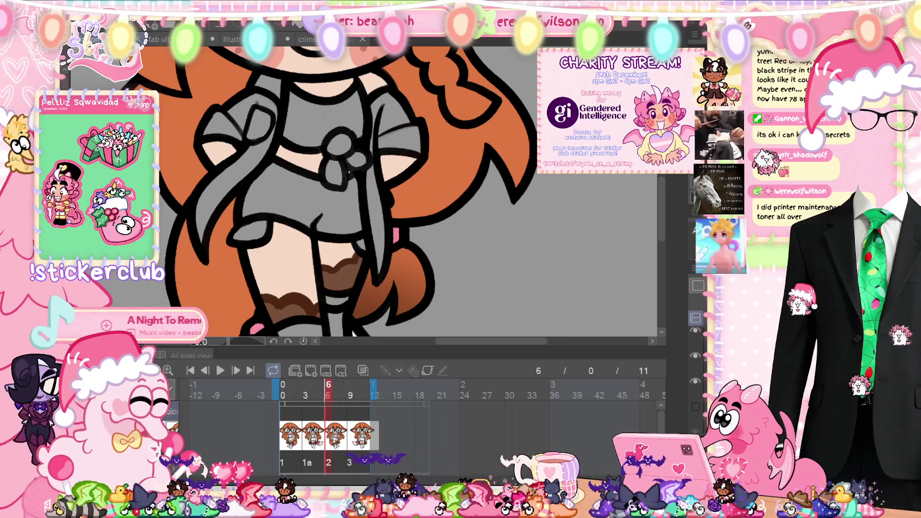
Step: Fit the character in view and compare neighbouring drawings, undoing a stray brown stroke on the thigh
{"action": "key", "text": "ctrl+0"}
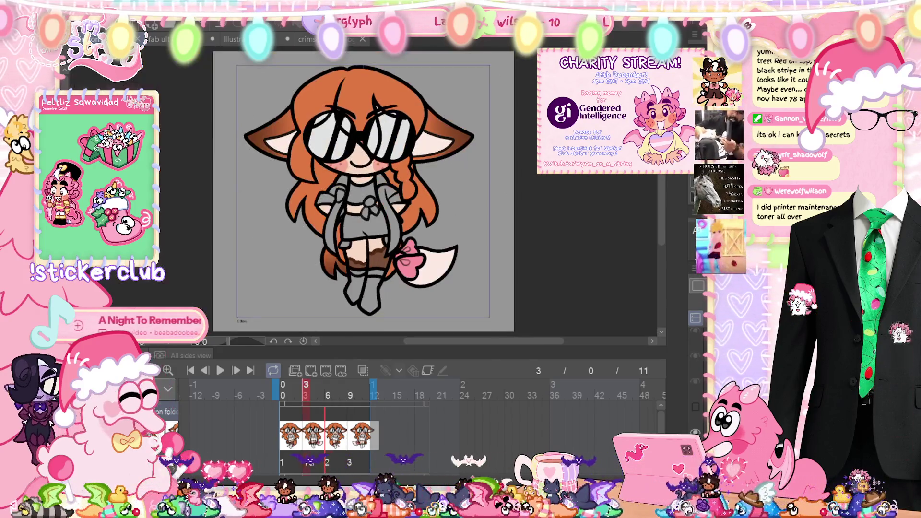
{"action": "key", "text": "Right"}
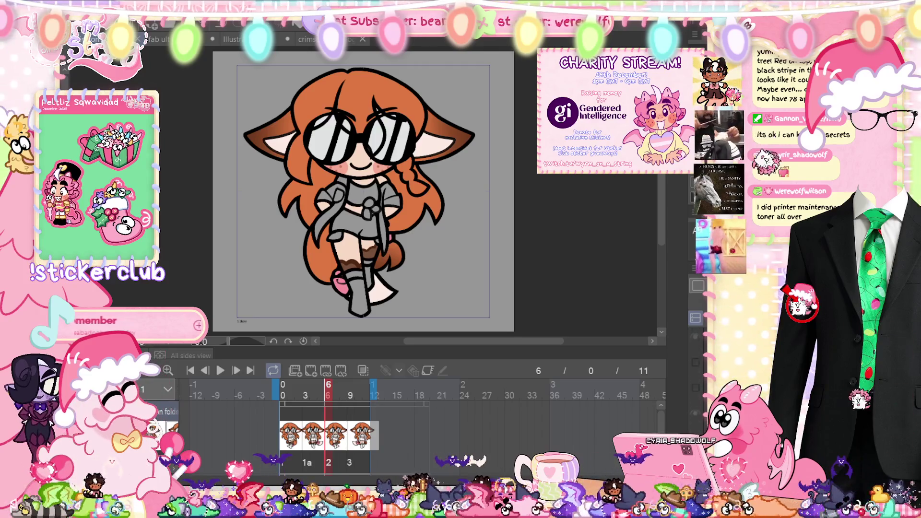
{"action": "key", "text": "Left"}
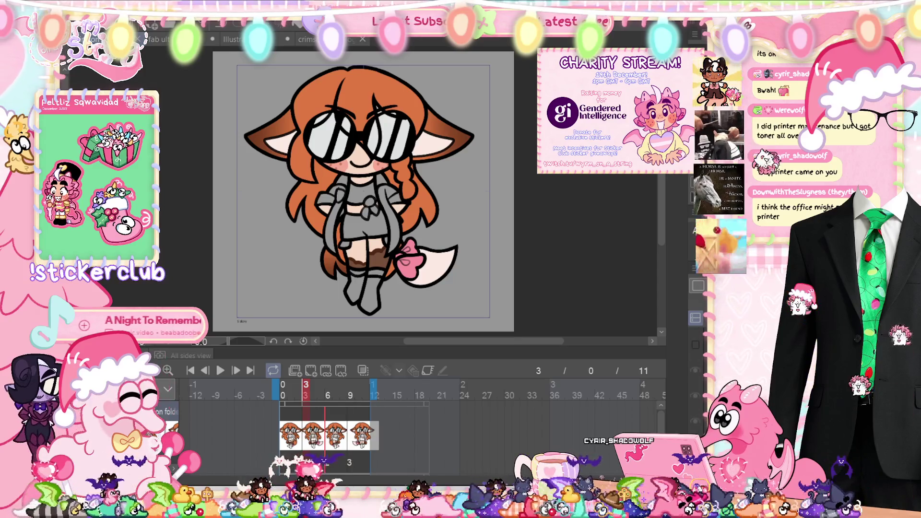
{"action": "key", "text": "Right"}
{"action": "key", "text": "Right"}
{"action": "left_click_drag", "start_coordinate": [346, 259], "coordinate": [377, 254]}
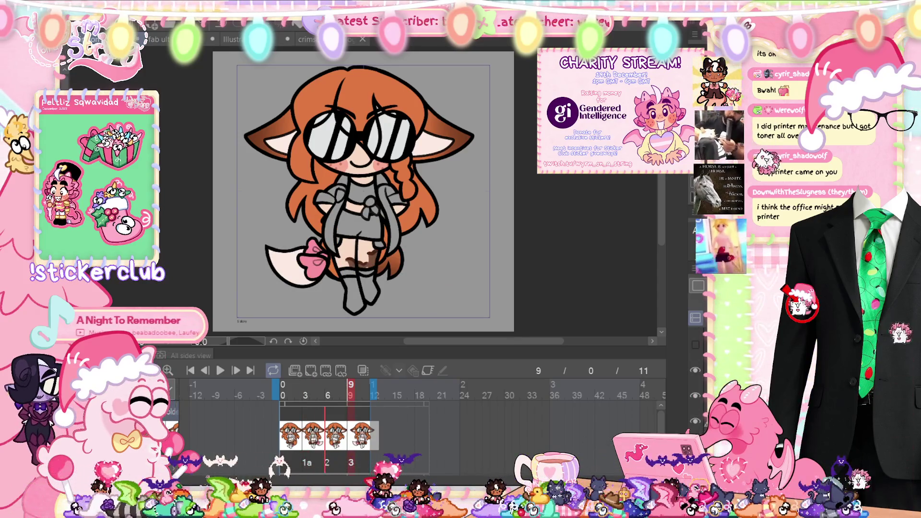
{"action": "key", "text": "ctrl+z"}
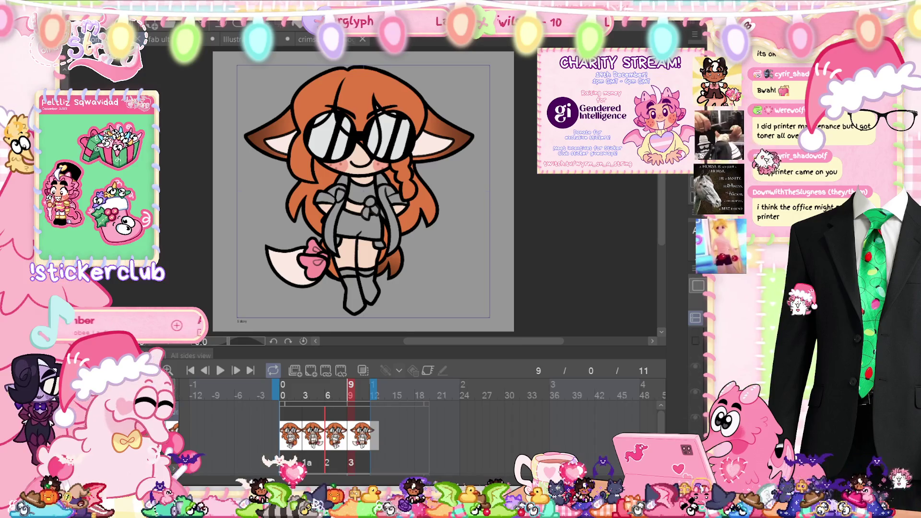
Step: Step from the first frame through to the frame 9 drawing and start transforming its legs
{"action": "key", "text": "Home"}
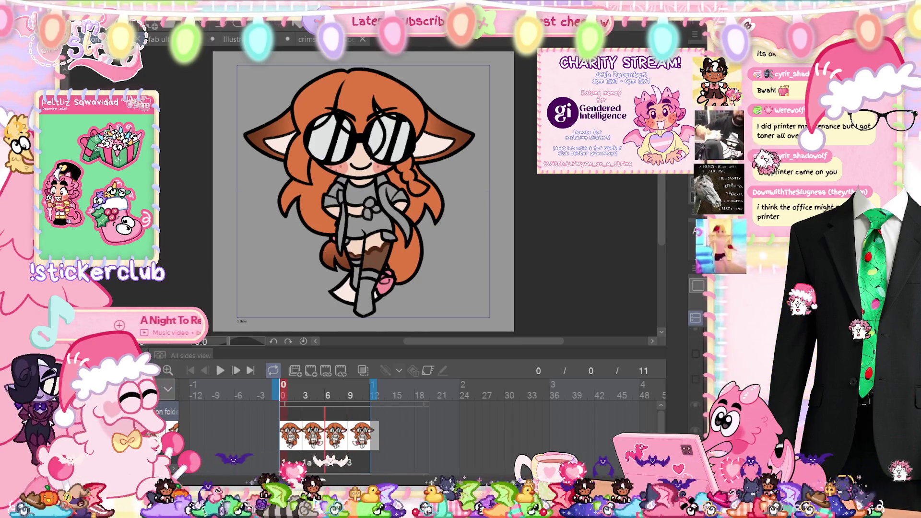
{"action": "key", "text": "space"}
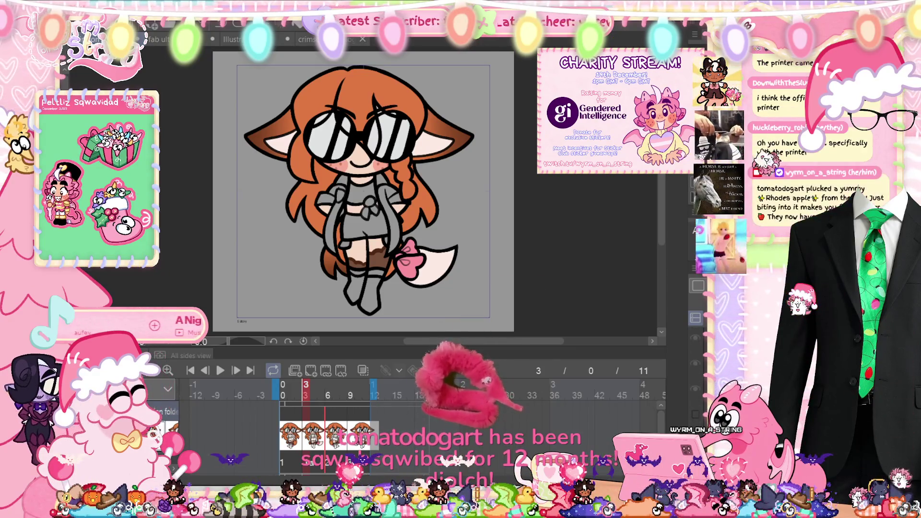
{"action": "key", "text": "Right"}
{"action": "key", "text": "Right"}
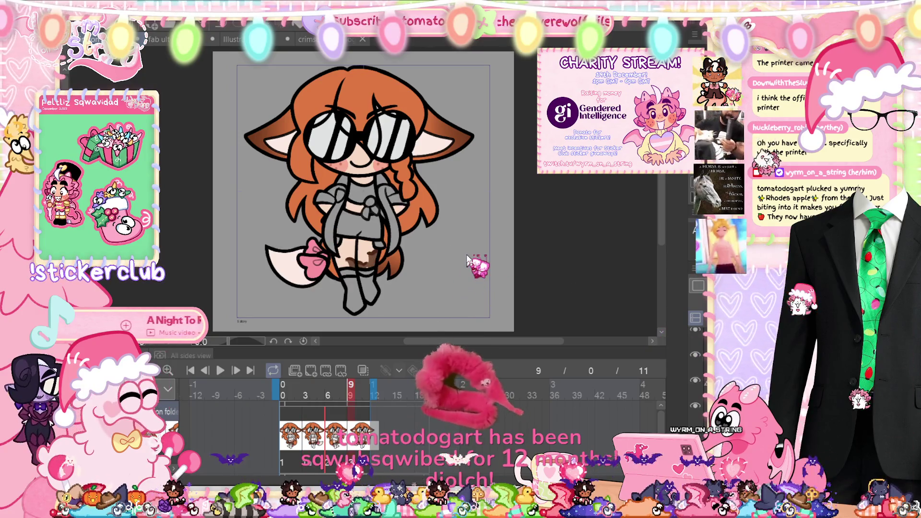
{"action": "key", "text": "ctrl+t"}
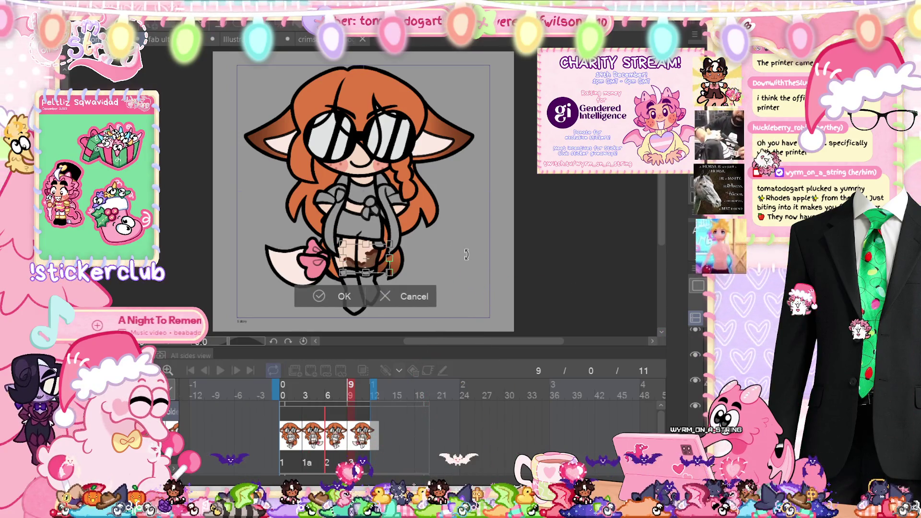
Step: Apply the transform to the frame 9 legs
{"action": "left_click", "coordinate": [312, 297]}
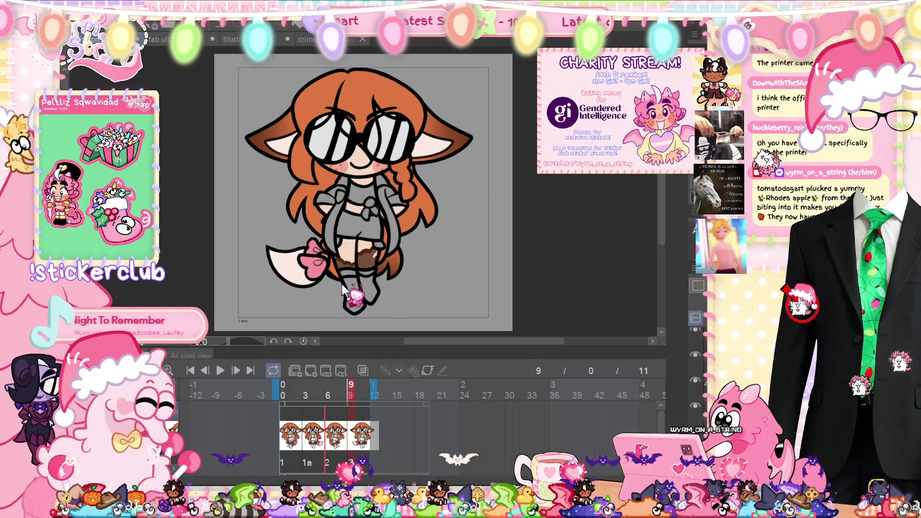
{"action": "scroll", "coordinate": [338, 285], "scroll_direction": "up", "scroll_amount": 5}
{"action": "key", "text": "ctrl+t"}
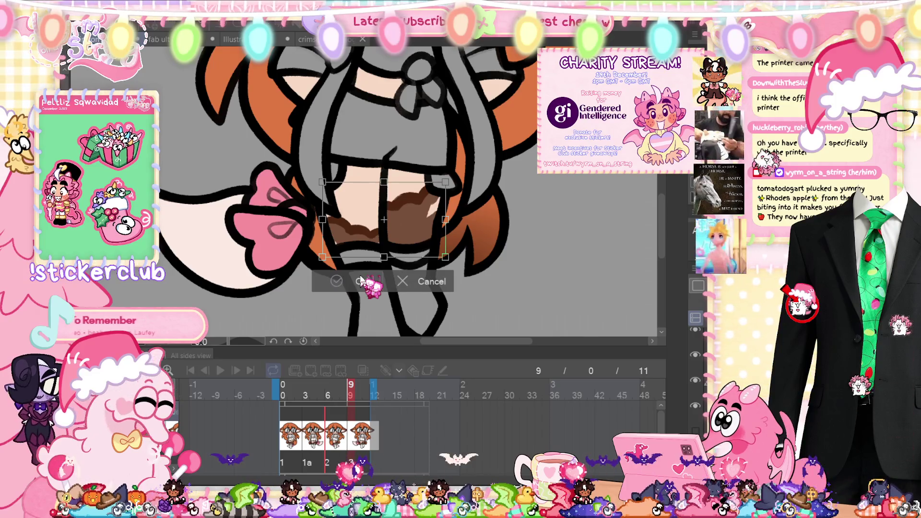
{"action": "left_click", "coordinate": [359, 278]}
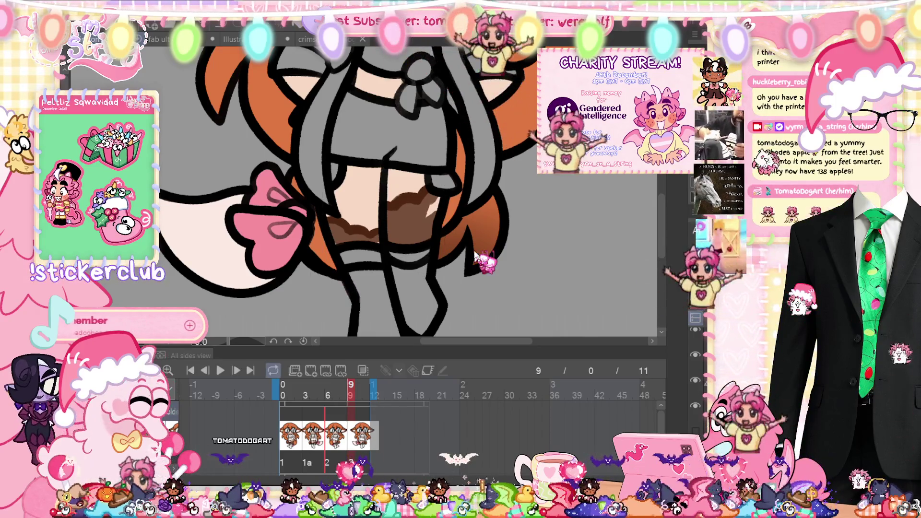
Step: Play the walk cycle preview with the whole character in view, then stop it
{"action": "left_click", "coordinate": [221, 370]}
{"action": "key", "text": "ctrl+0"}
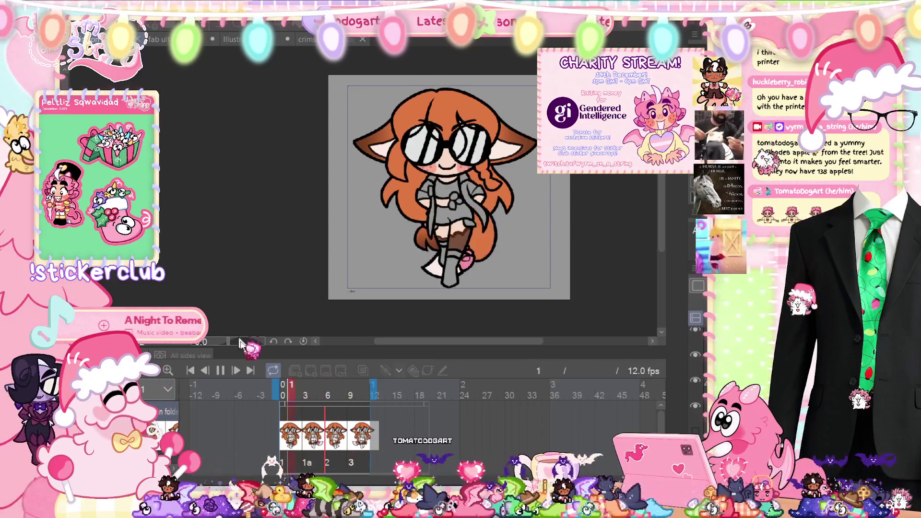
{"action": "left_click", "coordinate": [221, 371]}
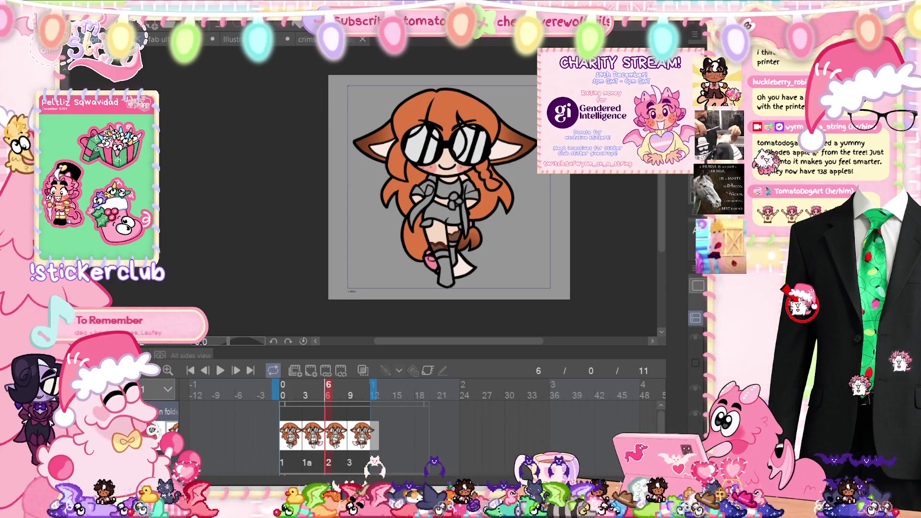
Step: Inspect the frame 9 legs close up, then fit the view and replay and stop the preview
{"action": "key", "text": "Right"}
{"action": "scroll", "coordinate": [488, 288], "scroll_direction": "up", "scroll_amount": 6}
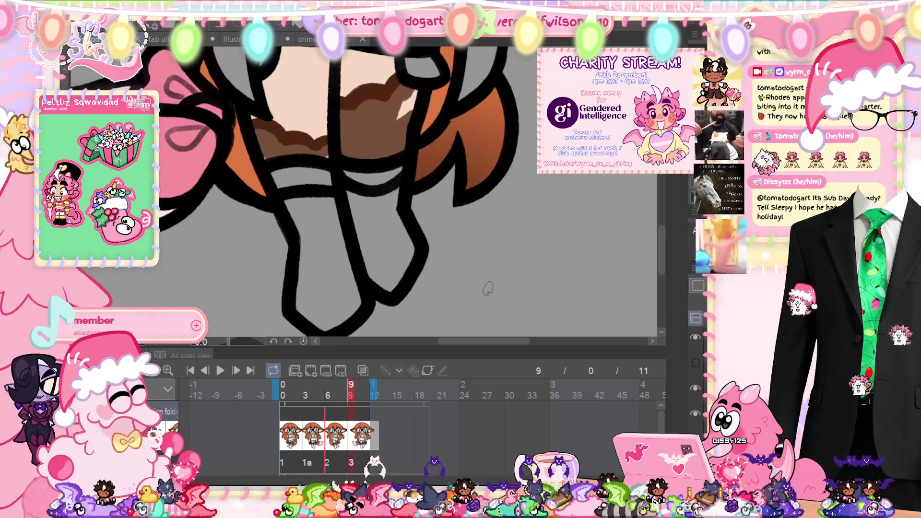
{"action": "left_click_drag", "start_coordinate": [412, 206], "coordinate": [453, 237]}
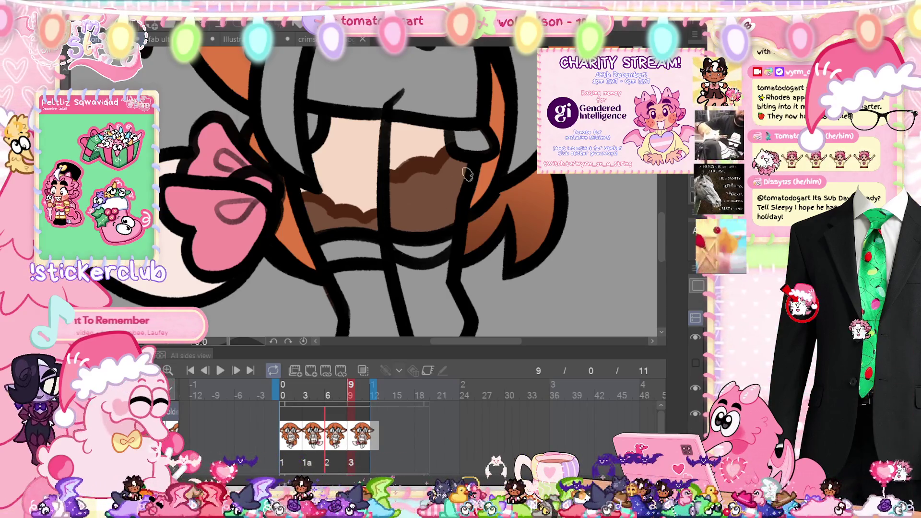
{"action": "key", "text": "ctrl+0"}
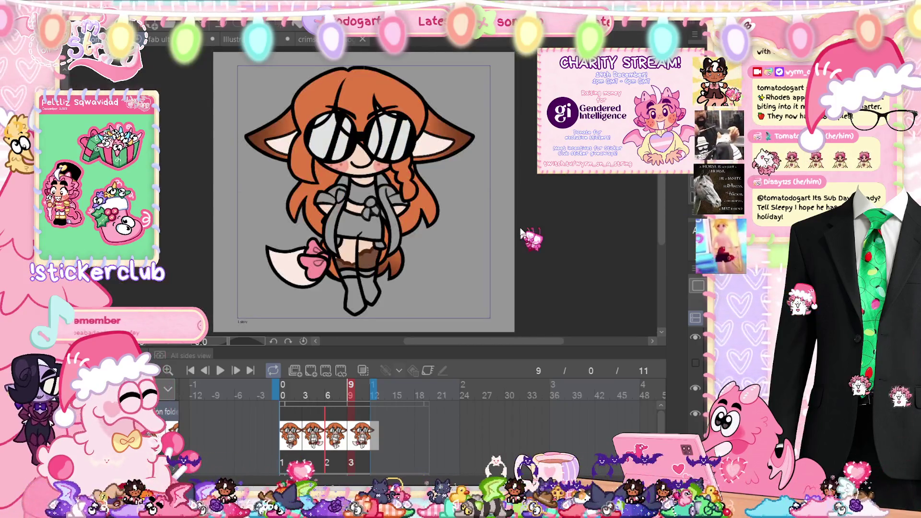
{"action": "left_click", "coordinate": [220, 370]}
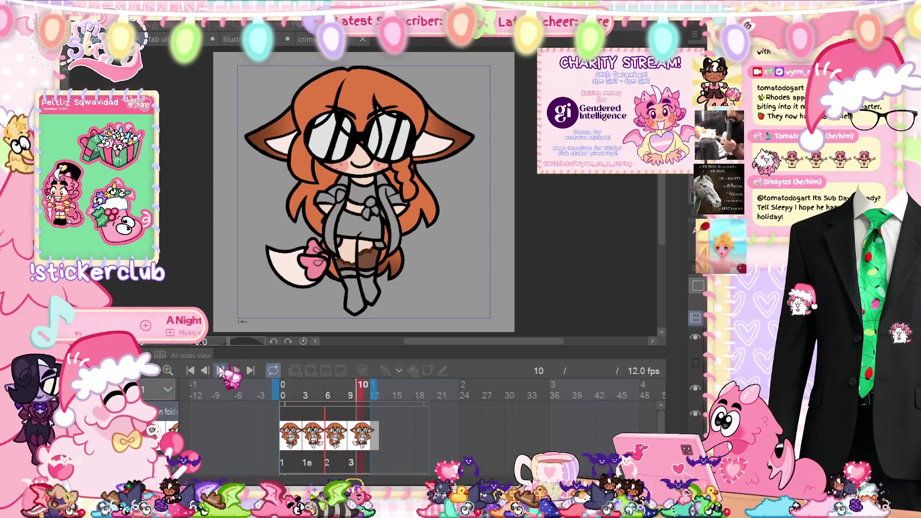
{"action": "left_click", "coordinate": [220, 370]}
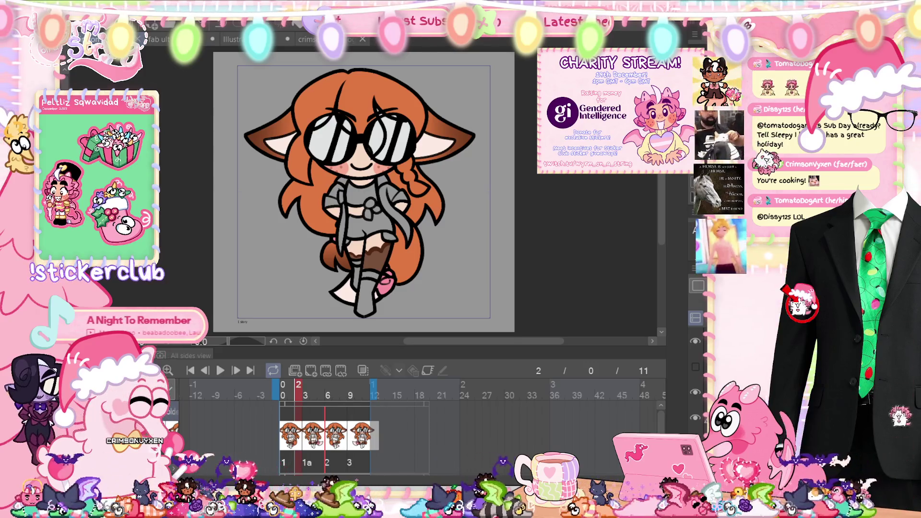
Step: Lasso-fill the shirt white on the first two drawings, showing the colours to check each
{"action": "left_click", "coordinate": [695, 418]}
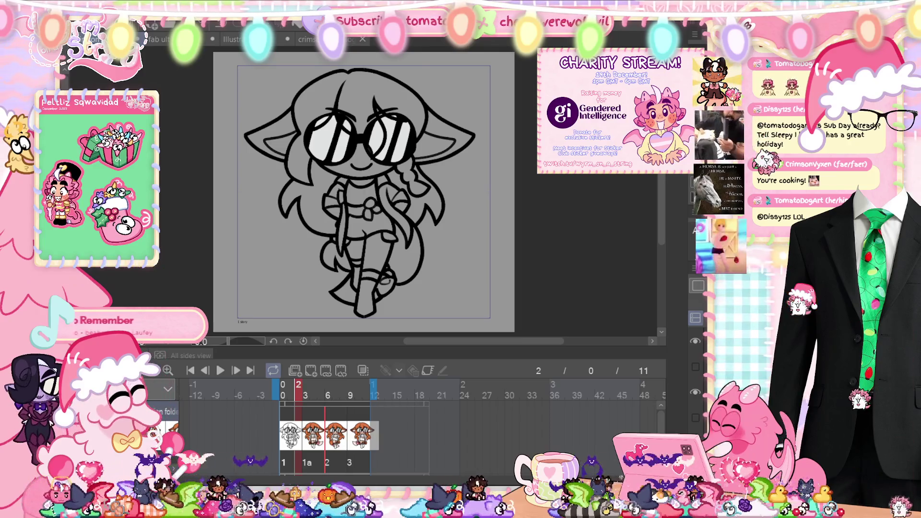
{"action": "scroll", "coordinate": [343, 216], "scroll_direction": "up", "scroll_amount": 5}
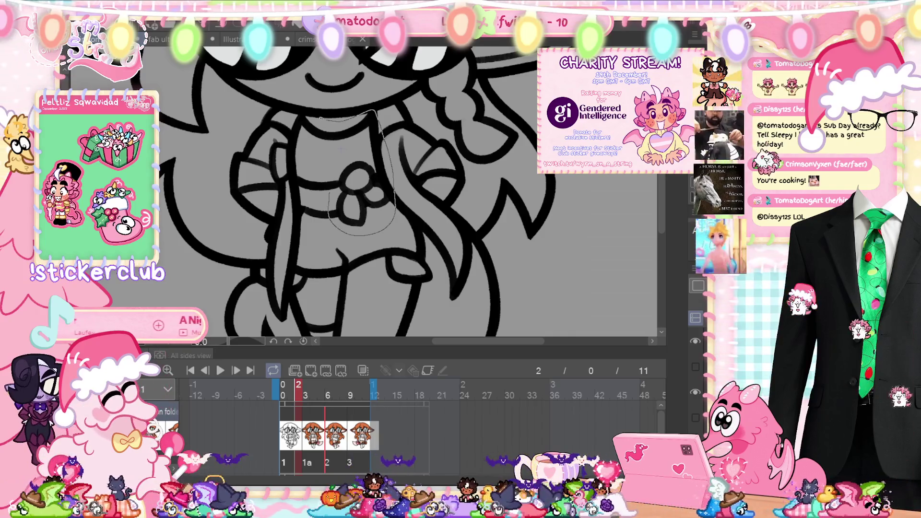
{"action": "left_click_drag", "start_coordinate": [335, 223], "coordinate": [288, 192]}
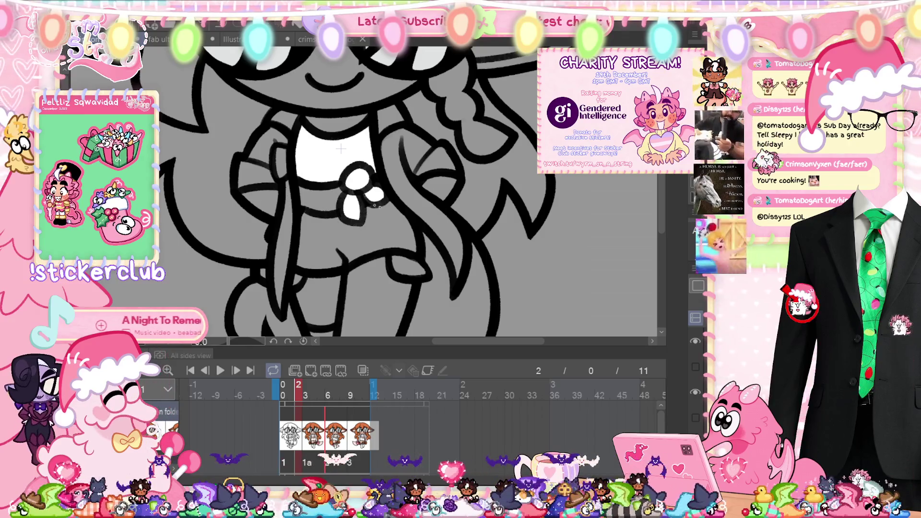
{"action": "left_click", "coordinate": [696, 419]}
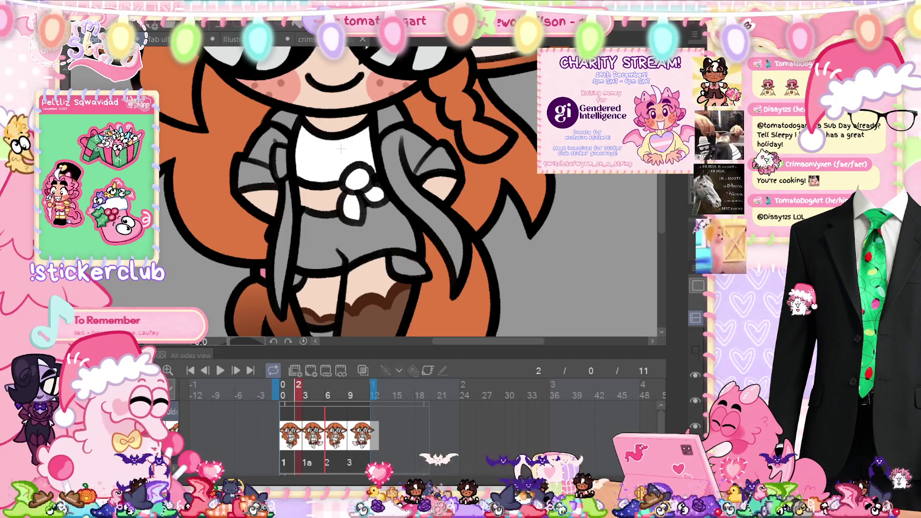
{"action": "key", "text": "Right"}
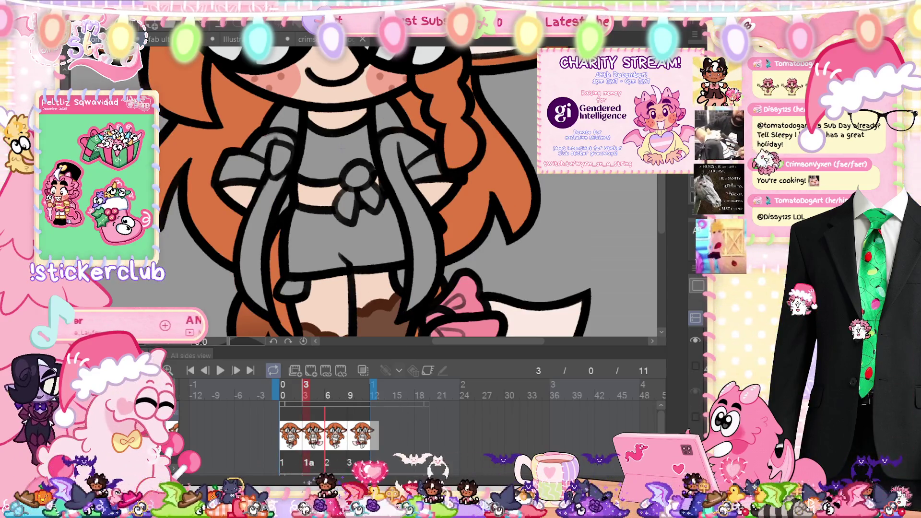
{"action": "left_click", "coordinate": [695, 340]}
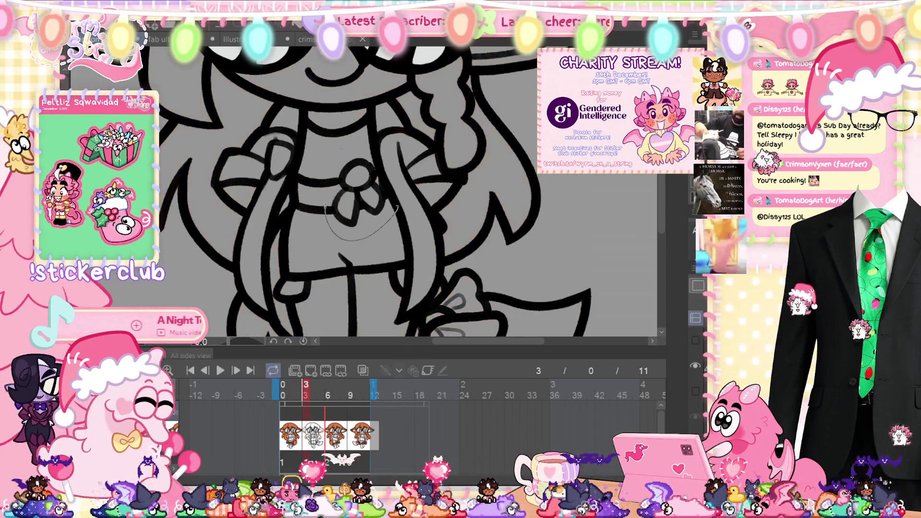
{"action": "mouse_move", "coordinate": [293, 186]}
{"action": "left_mouse_down"}
{"action": "mouse_move", "coordinate": [298, 132]}
{"action": "mouse_move", "coordinate": [360, 113]}
{"action": "mouse_move", "coordinate": [390, 168]}
{"action": "mouse_move", "coordinate": [384, 187]}
{"action": "mouse_move", "coordinate": [327, 206]}
{"action": "left_mouse_up"}
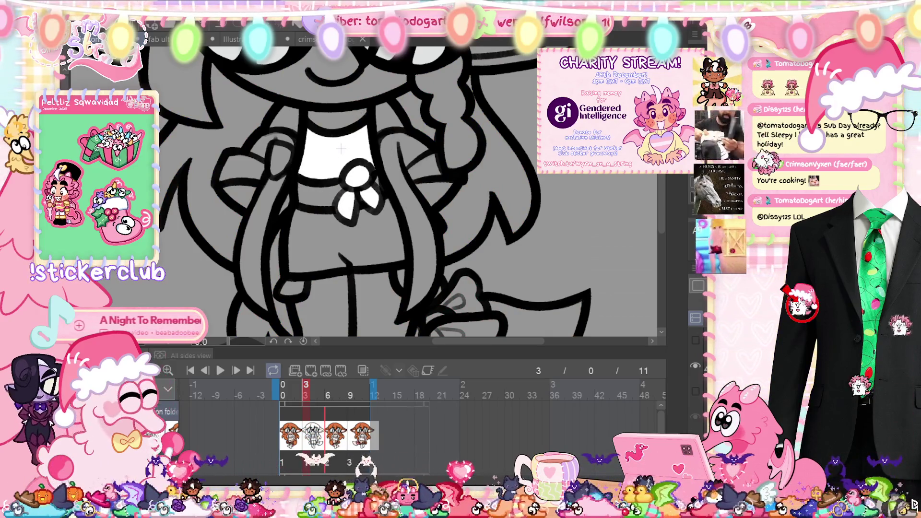
{"action": "left_click", "coordinate": [695, 340]}
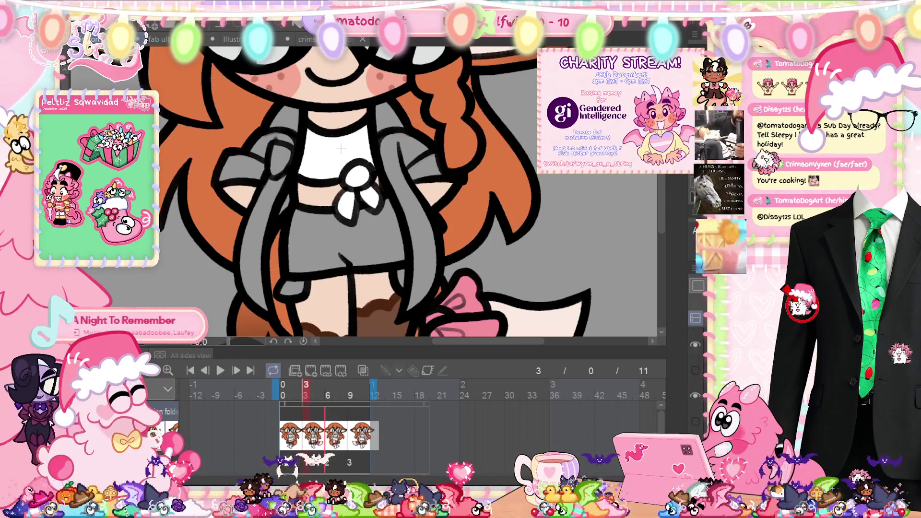
Step: Fill the shirt and bow white on the frame 6 drawing
{"action": "key", "text": "Right"}
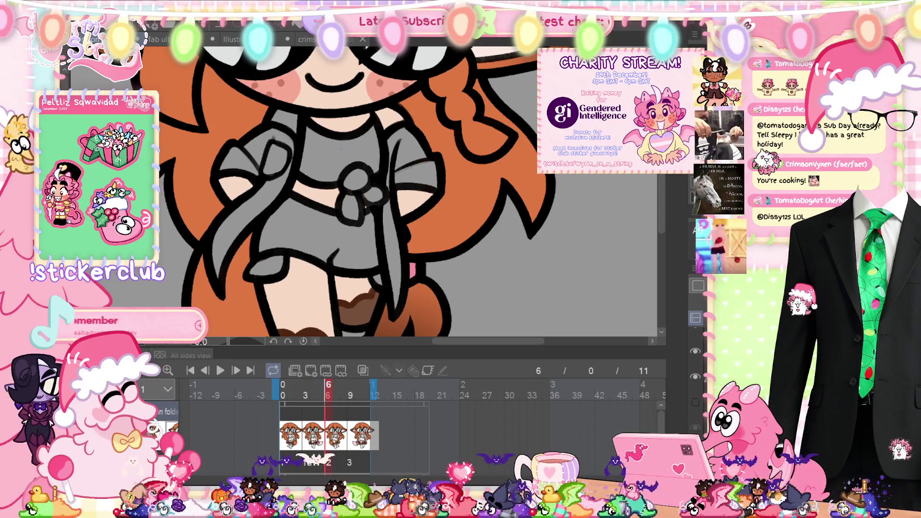
{"action": "left_click", "coordinate": [695, 350]}
{"action": "mouse_move", "coordinate": [345, 206]}
{"action": "left_mouse_down"}
{"action": "mouse_move", "coordinate": [360, 245]}
{"action": "mouse_move", "coordinate": [367, 201]}
{"action": "mouse_move", "coordinate": [393, 194]}
{"action": "left_mouse_up"}
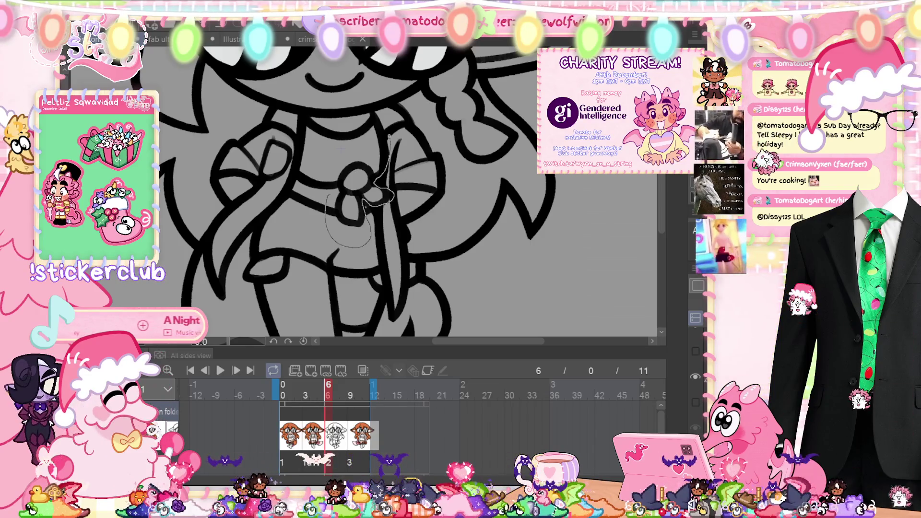
{"action": "left_click_drag", "start_coordinate": [326, 196], "coordinate": [290, 173]}
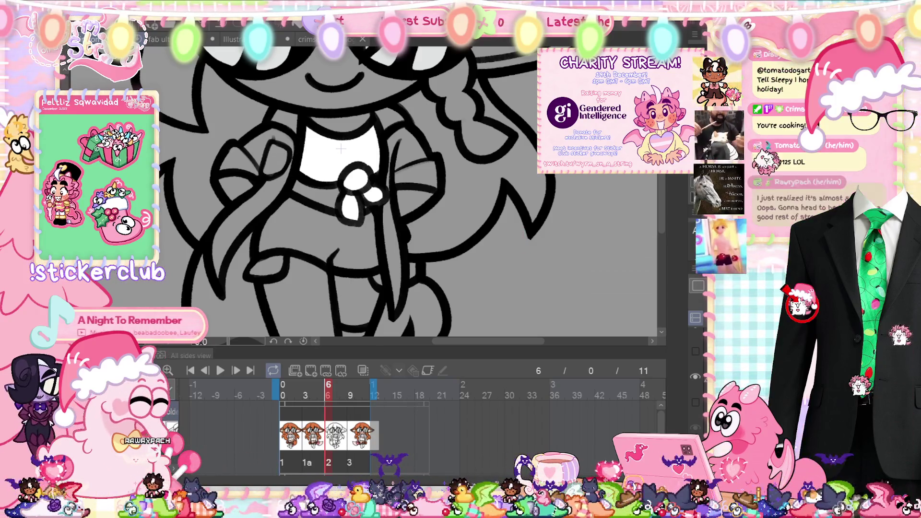
{"action": "left_click", "coordinate": [702, 422]}
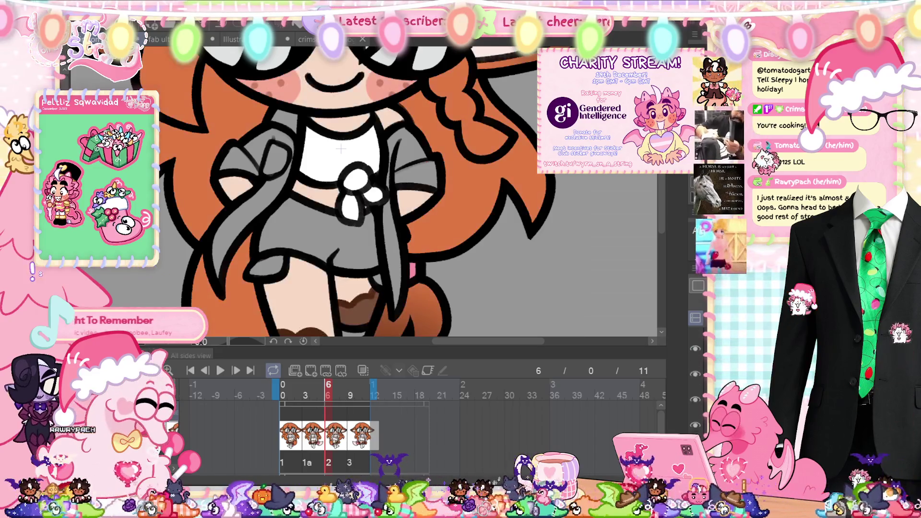
Step: Fill the frame 9 shirt white, then fit the canvas and return to the first frame
{"action": "key", "text": "Right"}
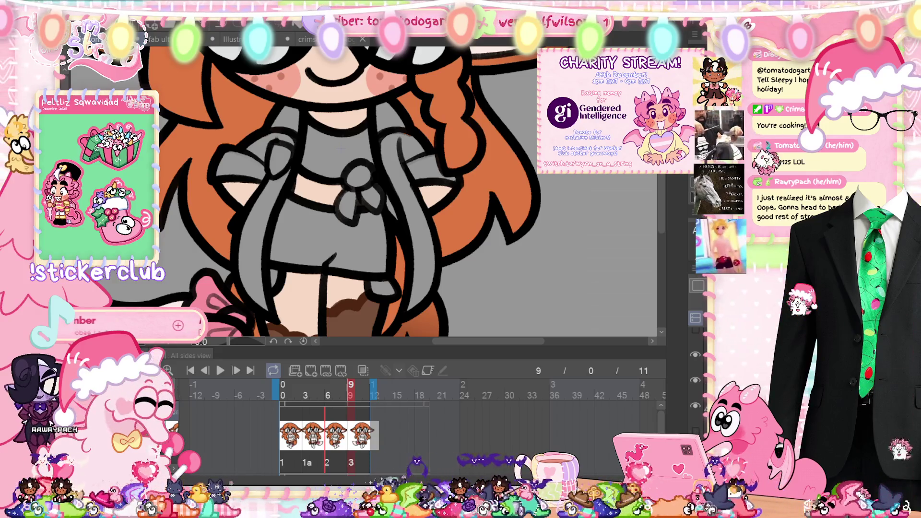
{"action": "left_click", "coordinate": [694, 379]}
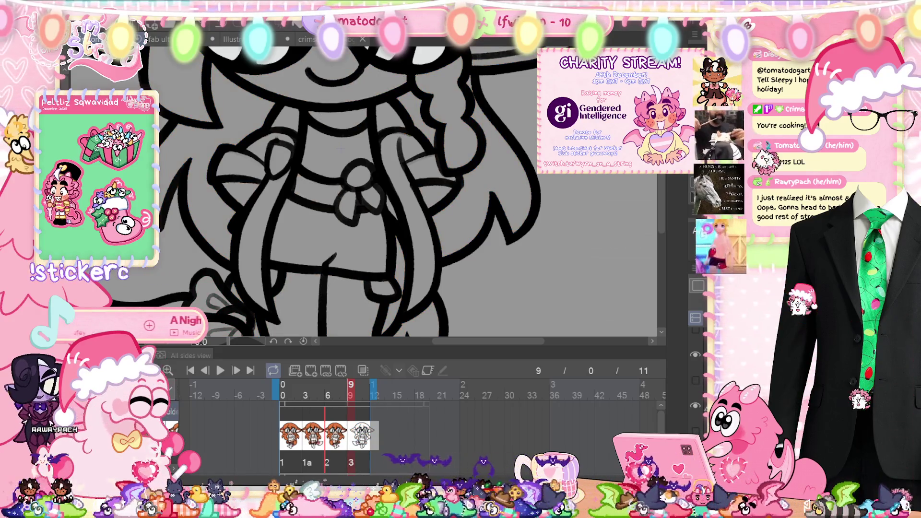
{"action": "mouse_move", "coordinate": [359, 219]}
{"action": "left_mouse_down"}
{"action": "mouse_move", "coordinate": [364, 204]}
{"action": "mouse_move", "coordinate": [386, 196]}
{"action": "mouse_move", "coordinate": [373, 172]}
{"action": "mouse_move", "coordinate": [370, 113]}
{"action": "mouse_move", "coordinate": [295, 137]}
{"action": "mouse_move", "coordinate": [300, 154]}
{"action": "left_mouse_up"}
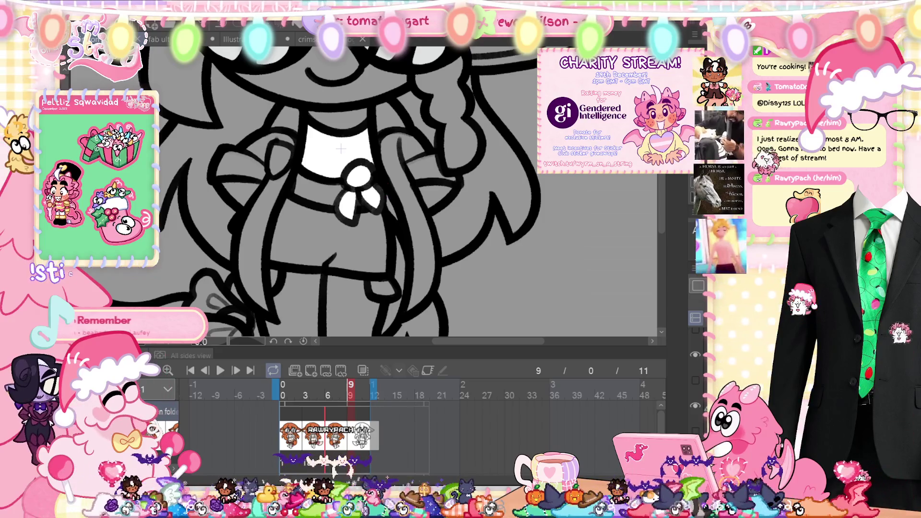
{"action": "key", "text": "ctrl+0"}
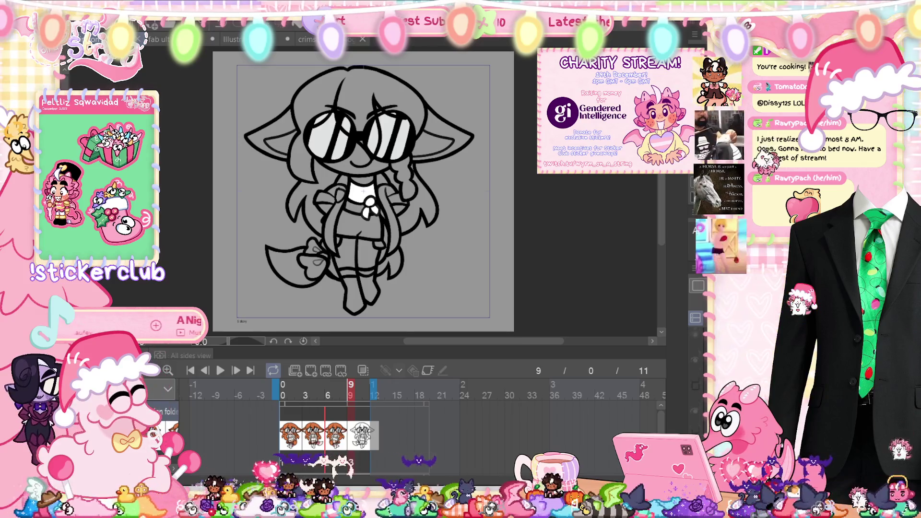
{"action": "key", "text": "Home"}
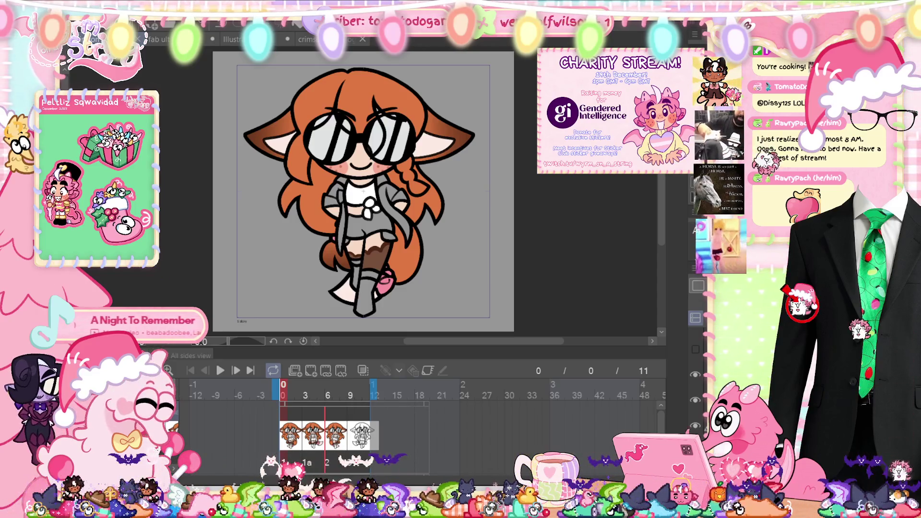
{"action": "scroll", "coordinate": [363, 191], "scroll_direction": "up", "scroll_amount": 1}
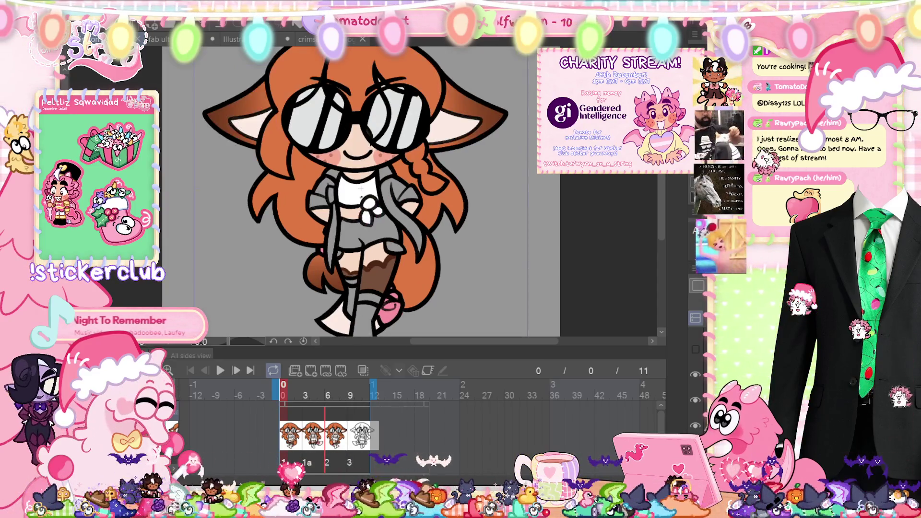
Step: Switch to the Crimson Vixen logo document tab
{"action": "scroll", "coordinate": [361, 186], "scroll_direction": "up", "scroll_amount": 1}
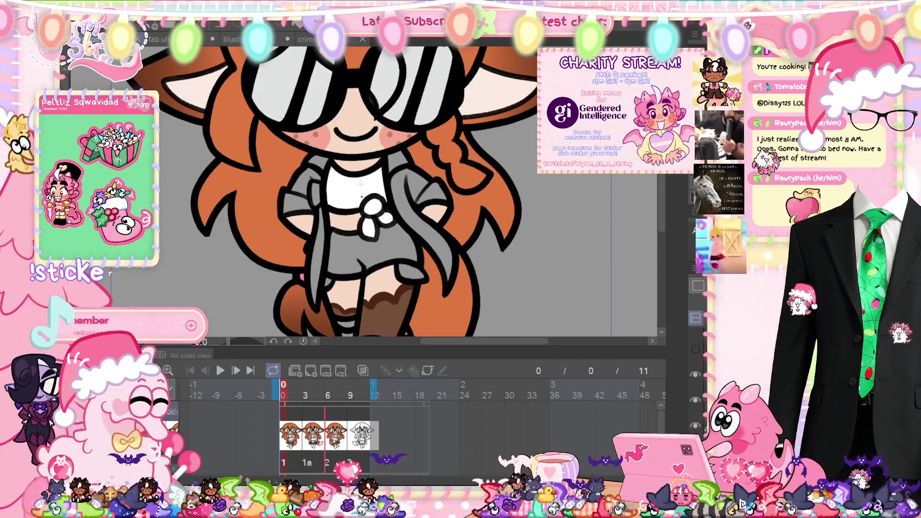
{"action": "left_click", "coordinate": [307, 39]}
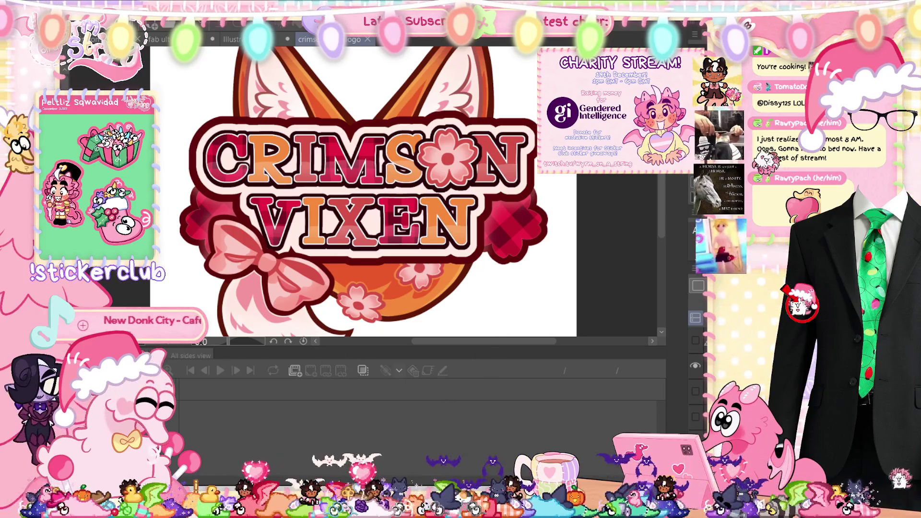
Step: Cycle the tabs back to the fox-girl animation and hide its colour layer to show lineart
{"action": "key", "text": "ctrl+Tab"}
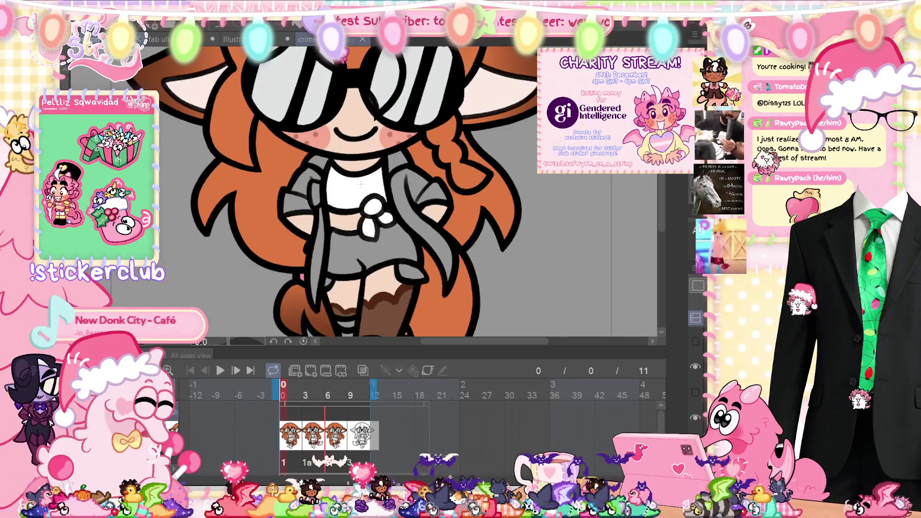
{"action": "key", "text": "ctrl+Tab"}
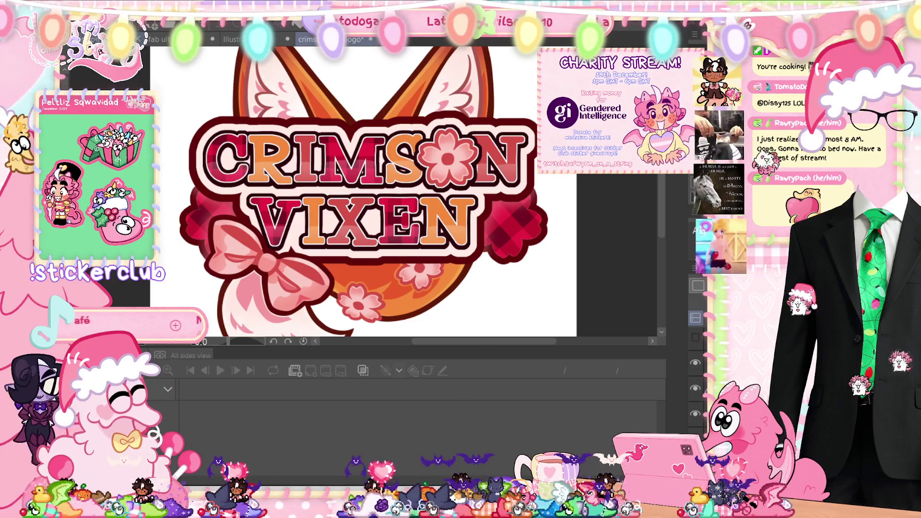
{"action": "key", "text": "ctrl+Tab"}
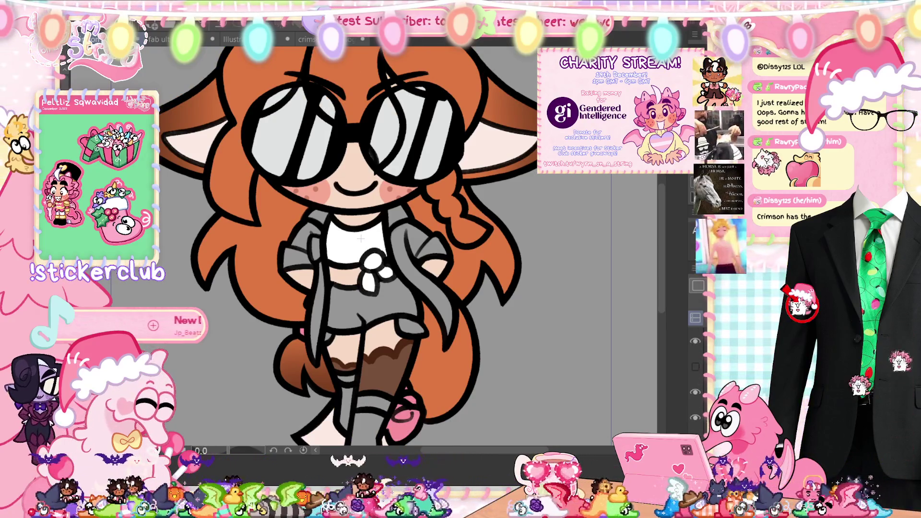
{"action": "left_click", "coordinate": [695, 418]}
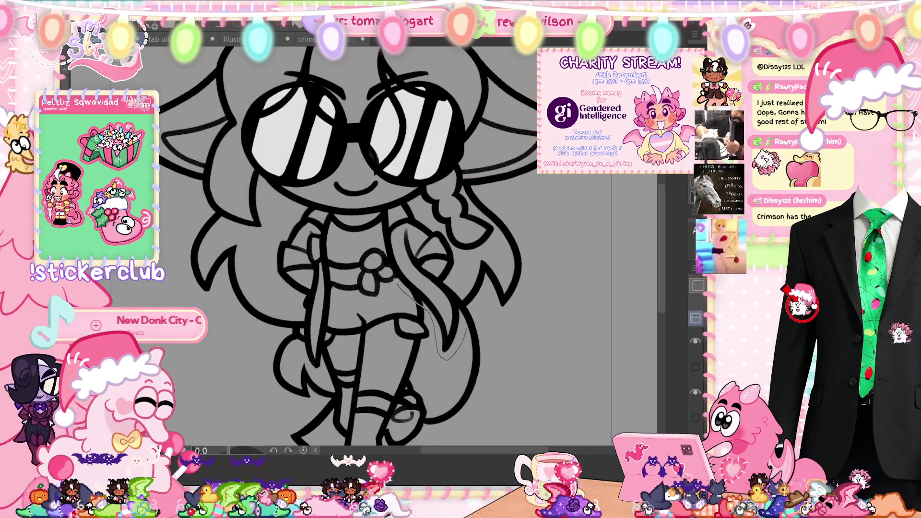
Step: Lasso-fill both jacket straps solid red on the first frame and show the colours to check
{"action": "left_click_drag", "start_coordinate": [381, 210], "coordinate": [412, 211]}
{"action": "left_click_drag", "start_coordinate": [463, 262], "coordinate": [474, 358]}
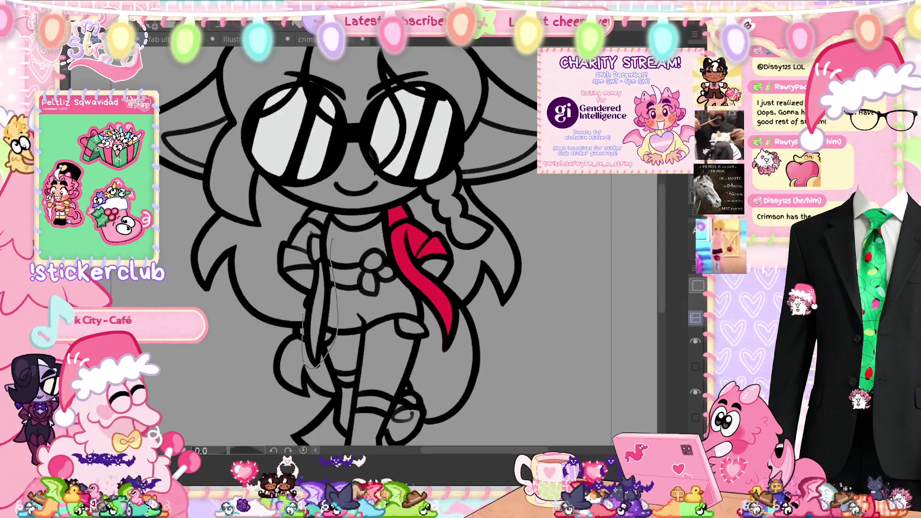
{"action": "mouse_move", "coordinate": [329, 317]}
{"action": "left_mouse_down"}
{"action": "mouse_move", "coordinate": [305, 335]}
{"action": "mouse_move", "coordinate": [314, 377]}
{"action": "mouse_move", "coordinate": [328, 338]}
{"action": "left_mouse_up"}
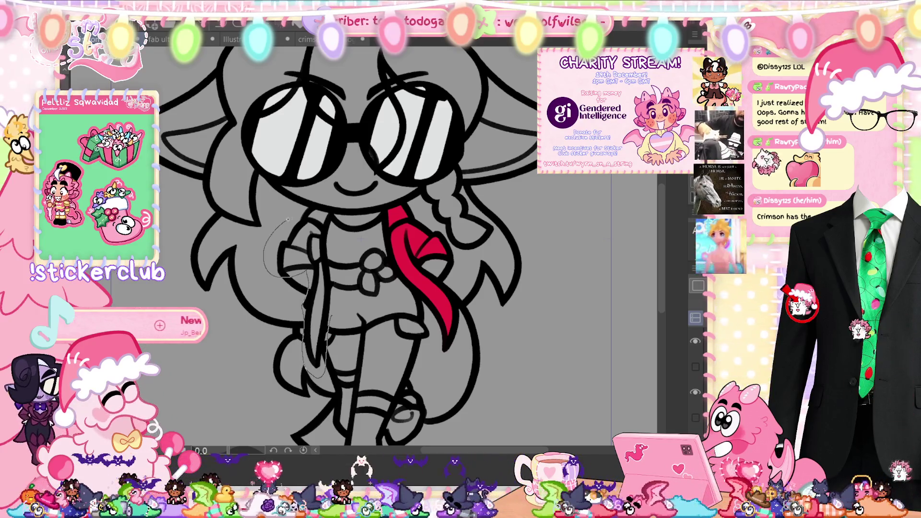
{"action": "left_click_drag", "start_coordinate": [337, 299], "coordinate": [331, 216]}
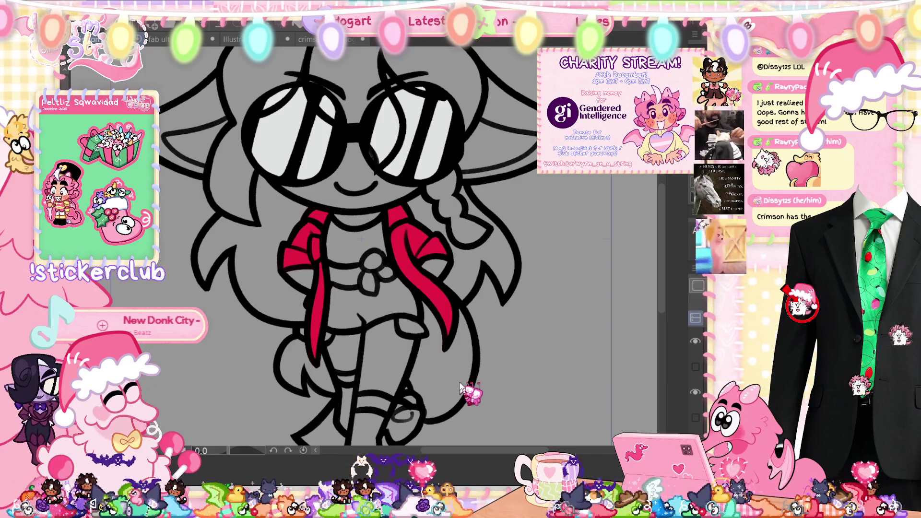
{"action": "left_click", "coordinate": [695, 415]}
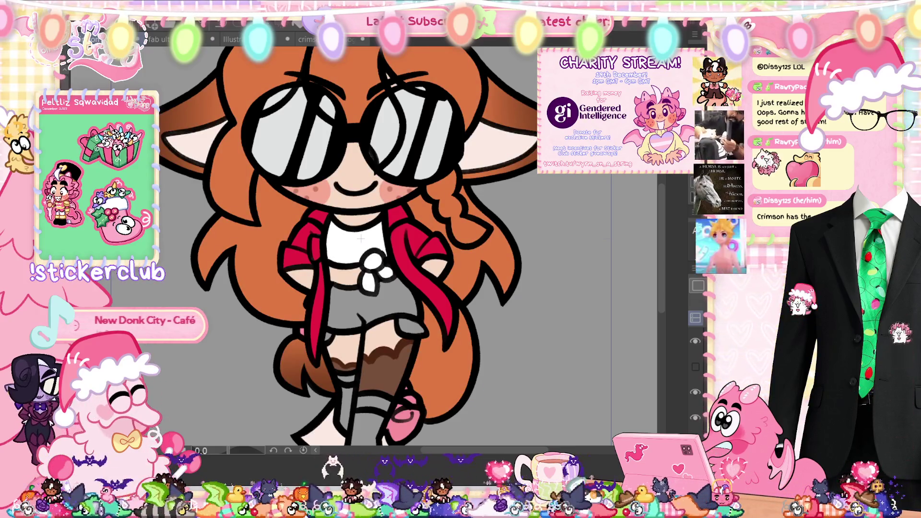
Step: On the next drawing, hide the colours and lasso-fill the jacket straps and right side red
{"action": "scroll", "coordinate": [695, 374], "scroll_direction": "up", "scroll_amount": 1}
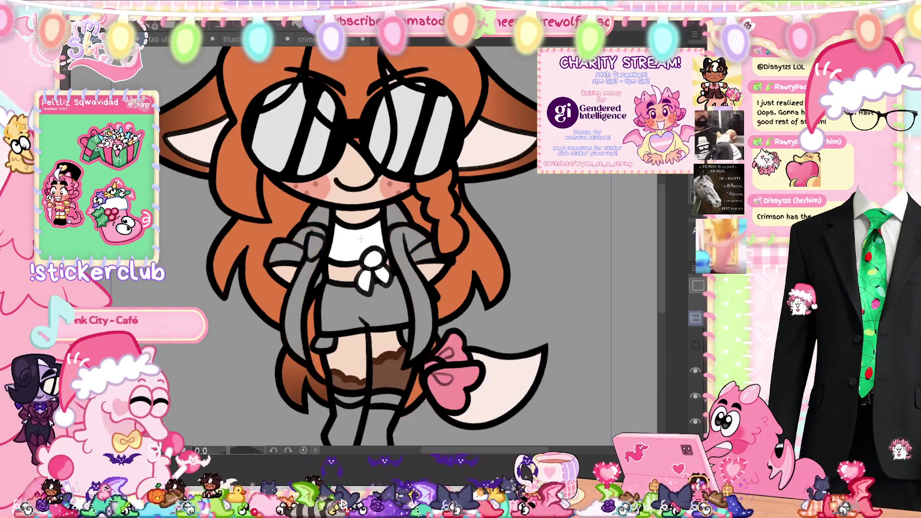
{"action": "left_click", "coordinate": [695, 396]}
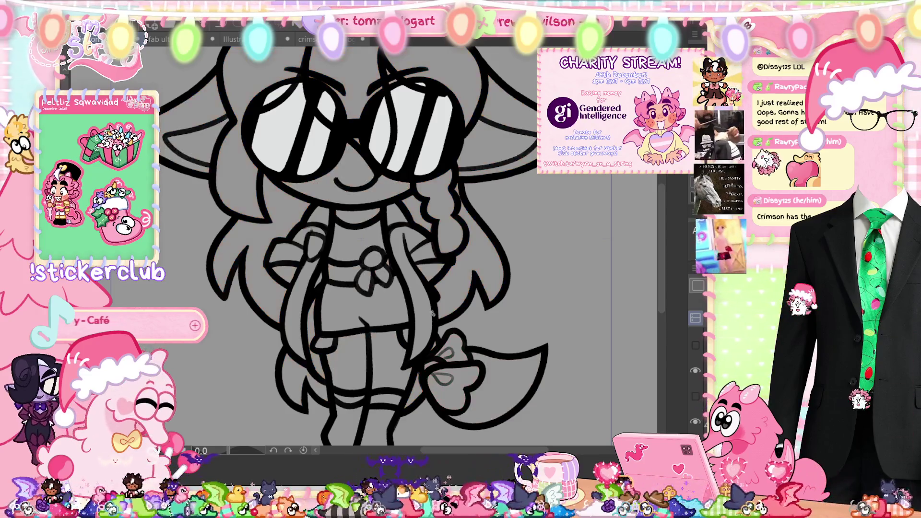
{"action": "mouse_move", "coordinate": [439, 309]}
{"action": "left_mouse_down"}
{"action": "mouse_move", "coordinate": [422, 360]}
{"action": "mouse_move", "coordinate": [402, 346]}
{"action": "left_mouse_up"}
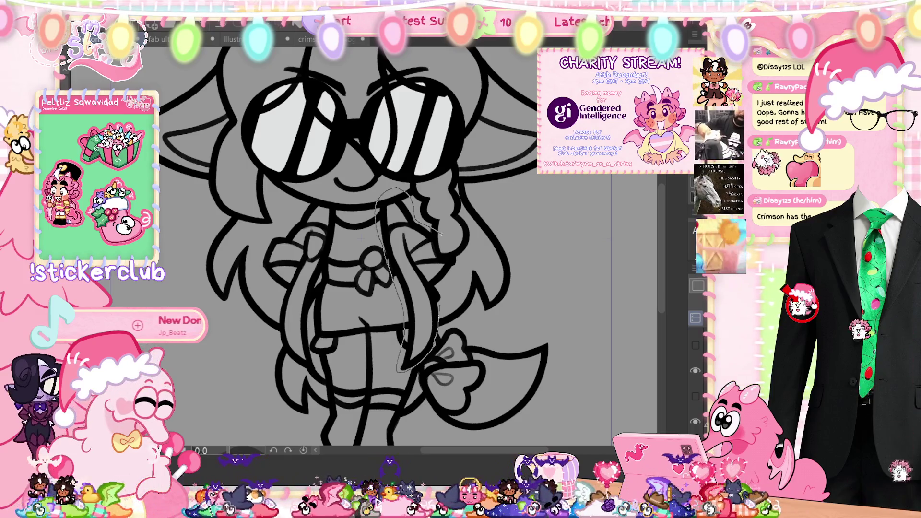
{"action": "left_click_drag", "start_coordinate": [384, 206], "coordinate": [380, 197]}
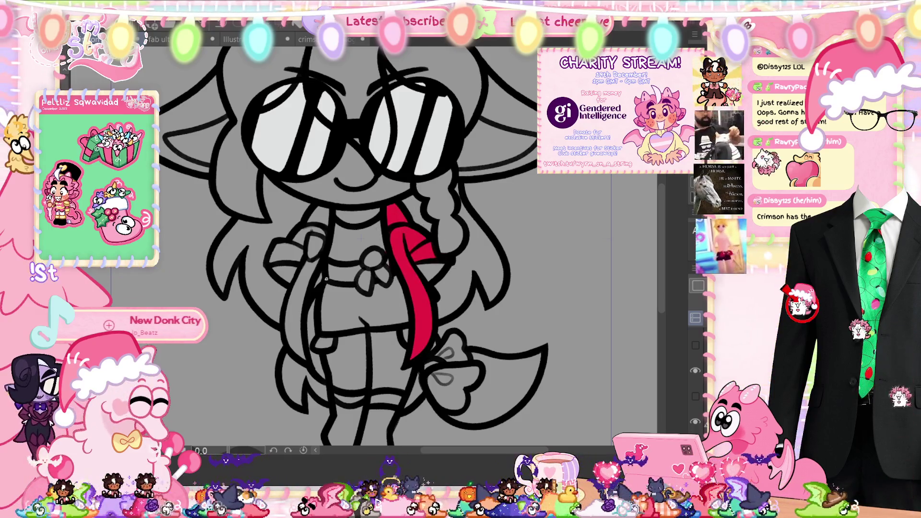
{"action": "mouse_move", "coordinate": [313, 291]}
{"action": "left_mouse_down"}
{"action": "mouse_move", "coordinate": [311, 364]}
{"action": "mouse_move", "coordinate": [286, 345]}
{"action": "mouse_move", "coordinate": [289, 271]}
{"action": "mouse_move", "coordinate": [252, 269]}
{"action": "mouse_move", "coordinate": [300, 206]}
{"action": "mouse_move", "coordinate": [338, 208]}
{"action": "mouse_move", "coordinate": [330, 258]}
{"action": "left_mouse_up"}
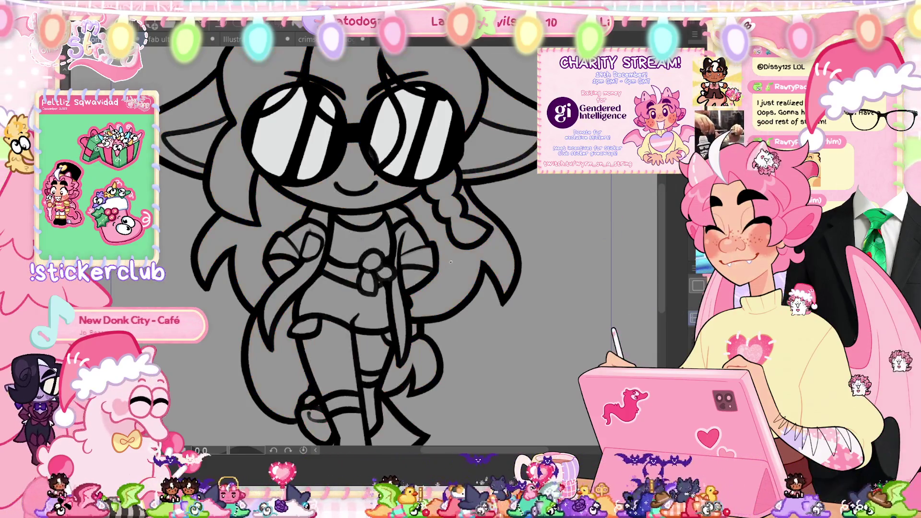
{"action": "left_click_drag", "start_coordinate": [451, 261], "coordinate": [411, 292]}
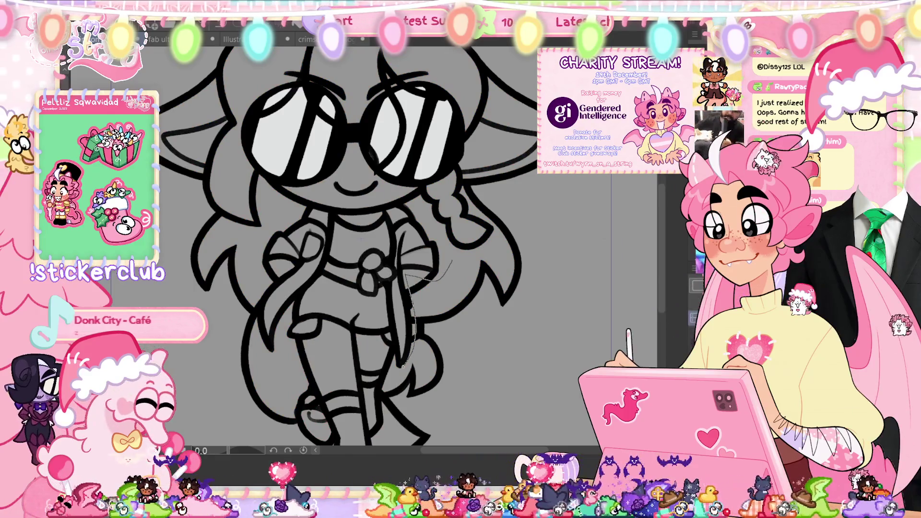
Step: Fill the jacket's left edge and the part beside the hair red, undoing and deleting a stray fill
{"action": "mouse_move", "coordinate": [396, 367]}
{"action": "left_mouse_down"}
{"action": "mouse_move", "coordinate": [379, 204]}
{"action": "mouse_move", "coordinate": [432, 230]}
{"action": "mouse_move", "coordinate": [450, 270]}
{"action": "left_mouse_up"}
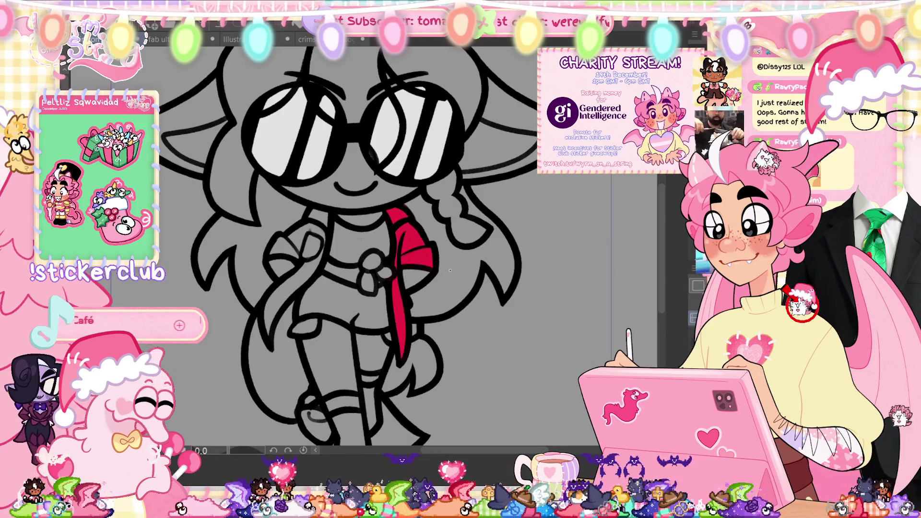
{"action": "mouse_move", "coordinate": [336, 240]}
{"action": "left_mouse_down"}
{"action": "mouse_move", "coordinate": [324, 278]}
{"action": "mouse_move", "coordinate": [257, 353]}
{"action": "mouse_move", "coordinate": [258, 265]}
{"action": "mouse_move", "coordinate": [292, 225]}
{"action": "mouse_move", "coordinate": [331, 211]}
{"action": "left_mouse_up"}
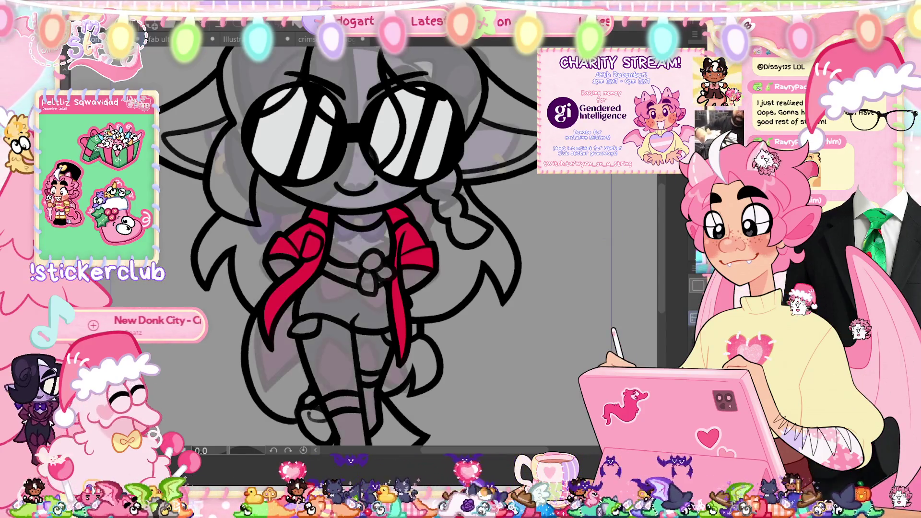
{"action": "key", "text": "ctrl+z"}
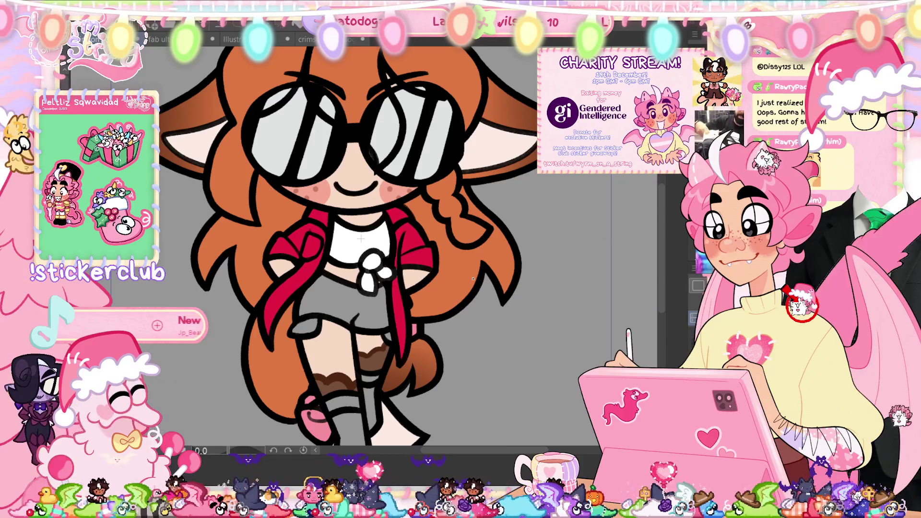
{"action": "key", "text": "Delete"}
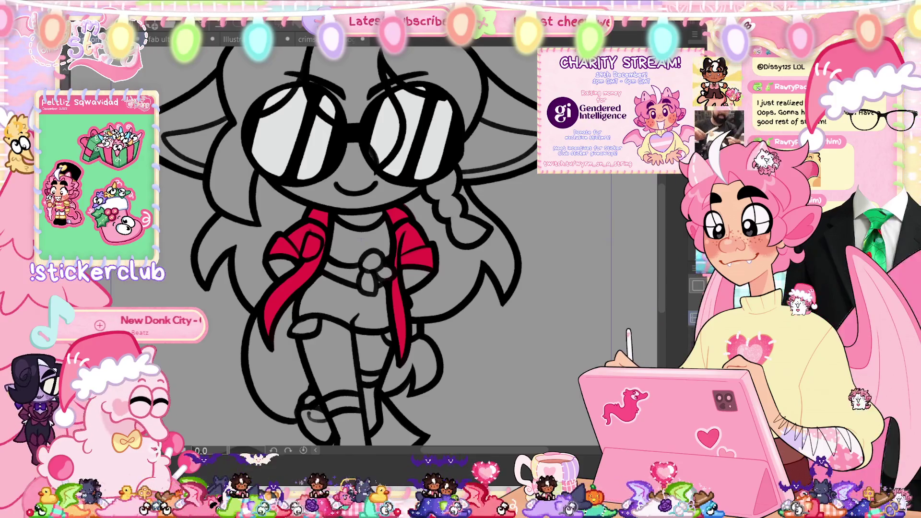
Step: On the next frame, lasso-fill the jacket red beside the hair and down the left side
{"action": "key", "text": "Right"}
{"action": "key", "text": "ctrl+v"}
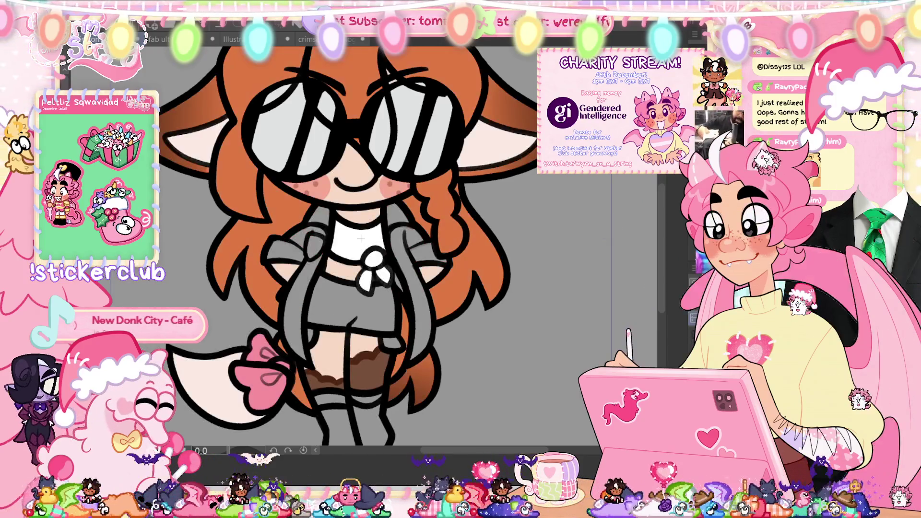
{"action": "key", "text": "ctrl+z"}
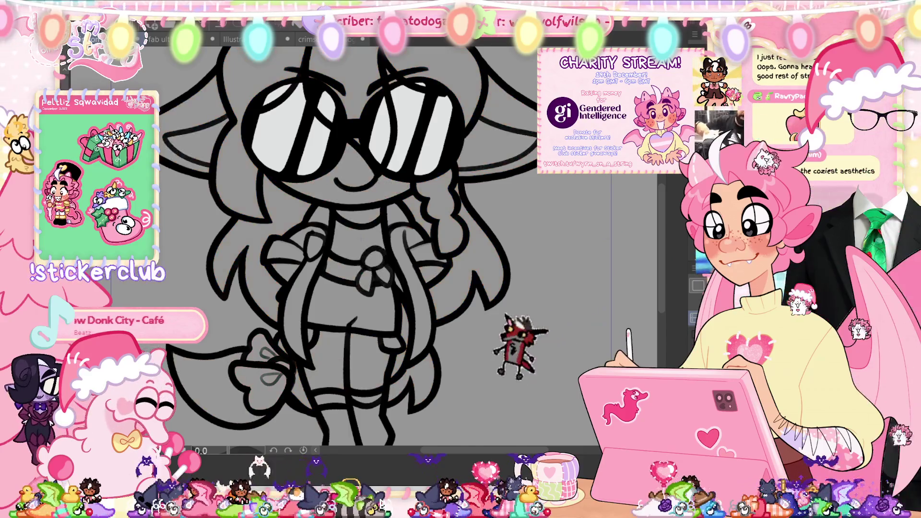
{"action": "mouse_move", "coordinate": [429, 286]}
{"action": "left_mouse_down"}
{"action": "mouse_move", "coordinate": [399, 295]}
{"action": "mouse_move", "coordinate": [415, 197]}
{"action": "mouse_move", "coordinate": [405, 204]}
{"action": "left_mouse_up"}
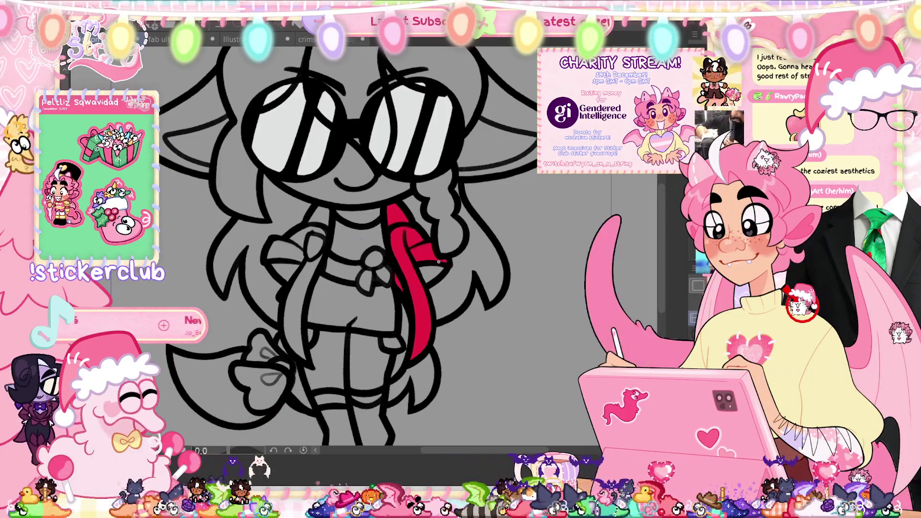
{"action": "mouse_move", "coordinate": [312, 299]}
{"action": "left_mouse_down"}
{"action": "mouse_move", "coordinate": [314, 349]}
{"action": "mouse_move", "coordinate": [290, 374]}
{"action": "mouse_move", "coordinate": [278, 338]}
{"action": "mouse_move", "coordinate": [307, 200]}
{"action": "mouse_move", "coordinate": [259, 264]}
{"action": "left_mouse_up"}
{"action": "mouse_move", "coordinate": [308, 200]}
{"action": "left_mouse_down"}
{"action": "mouse_move", "coordinate": [338, 216]}
{"action": "mouse_move", "coordinate": [314, 298]}
{"action": "left_mouse_up"}
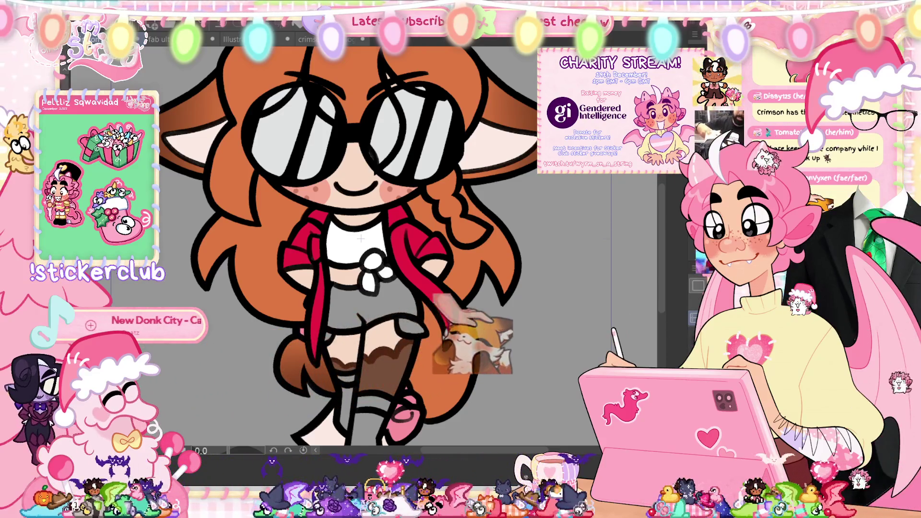
{"action": "key", "text": "ctrl+Tab"}
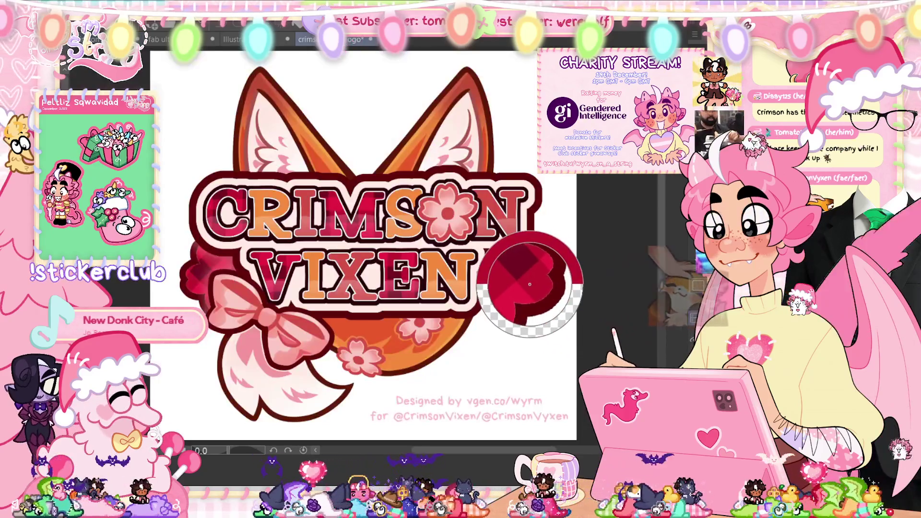
Step: Return to the character drawing, fit it to the window, and brush darker red onto the jacket's left side
{"action": "key", "text": "ctrl+Tab"}
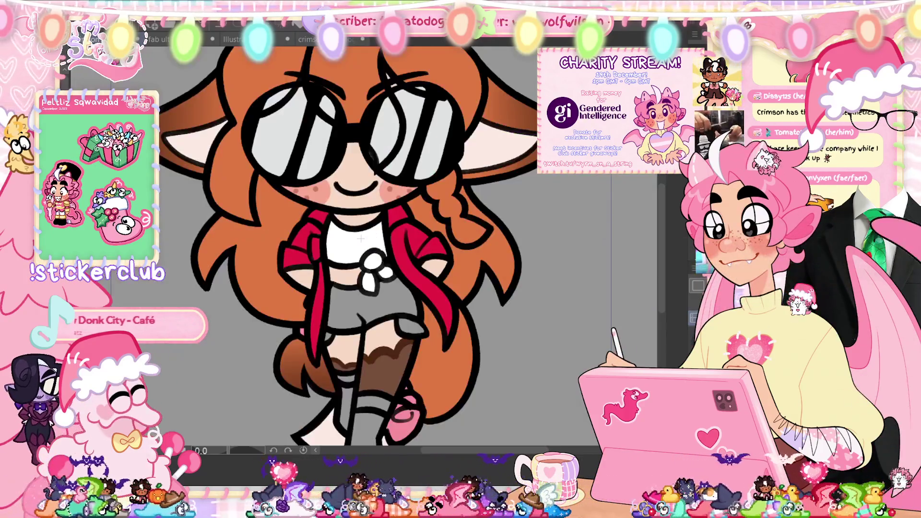
{"action": "key", "text": "ctrl+Tab"}
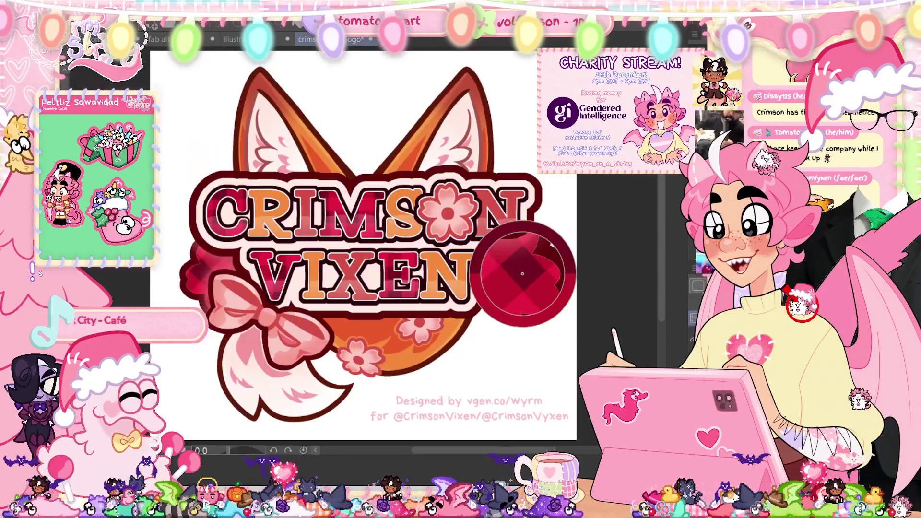
{"action": "key", "text": "ctrl+Tab"}
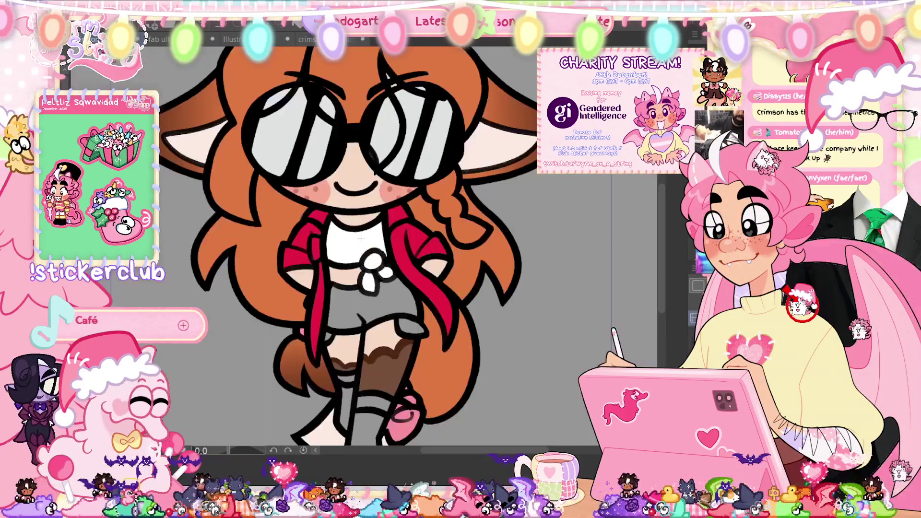
{"action": "key", "text": "ctrl+0"}
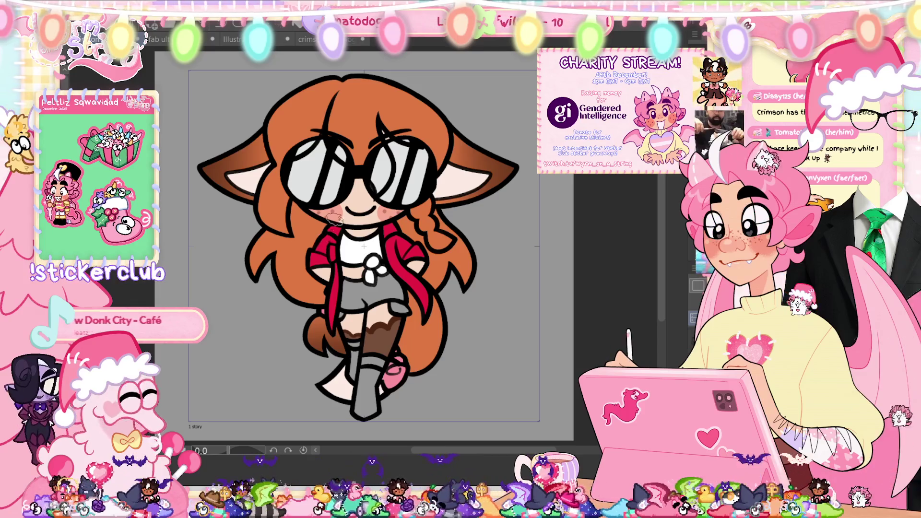
{"action": "left_click_drag", "start_coordinate": [320, 238], "coordinate": [331, 262]}
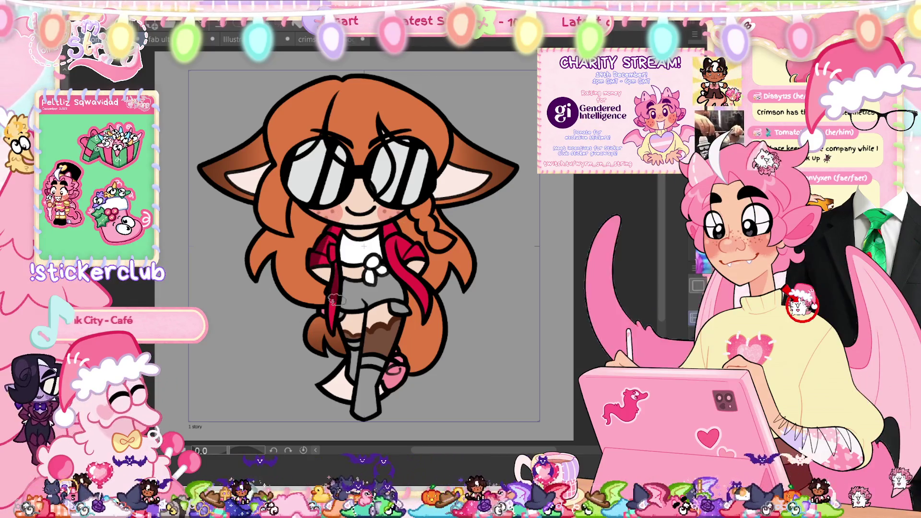
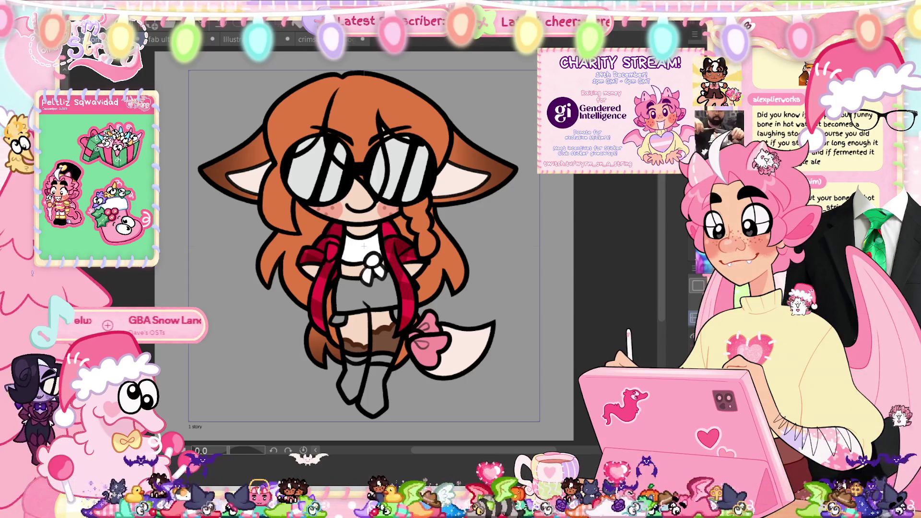
Step: Play the sticker animation from the Timeline, then hide the Timeline for a larger canvas
{"action": "key", "text": "space"}
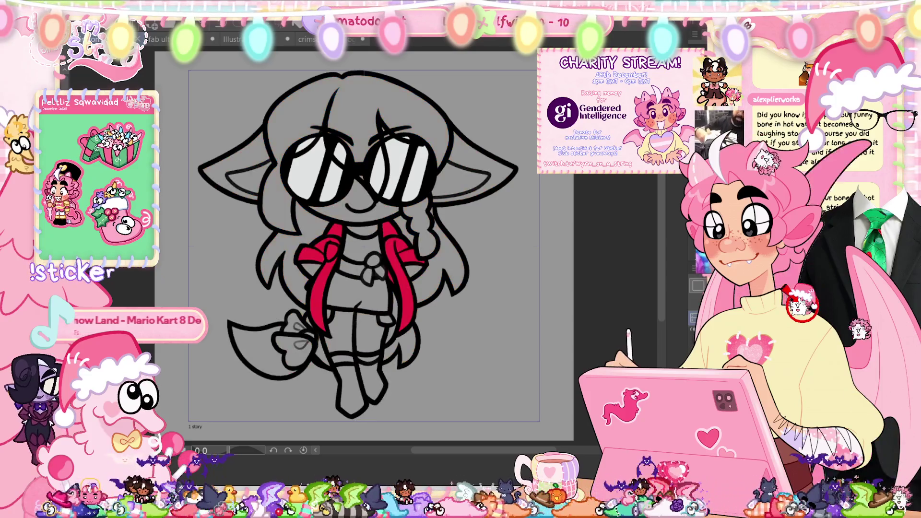
{"action": "key", "text": "Tab"}
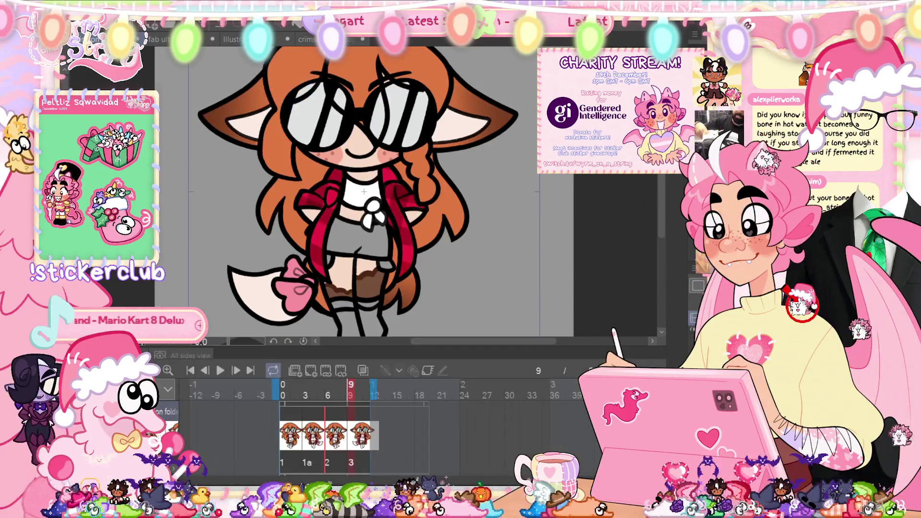
{"action": "left_click", "coordinate": [218, 372]}
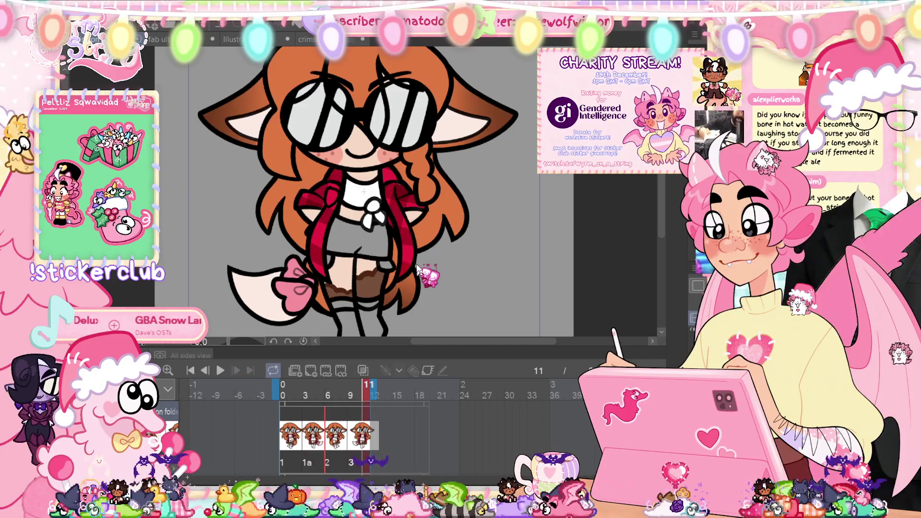
{"action": "key", "text": "Tab"}
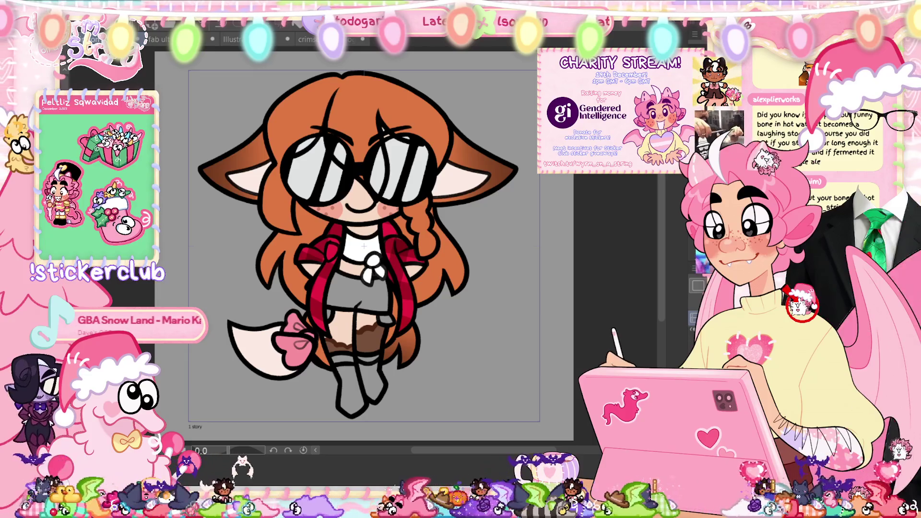
Step: Step forward three frames to the one with the tail tucked behind the legs
{"action": "key", "text": "Right"}
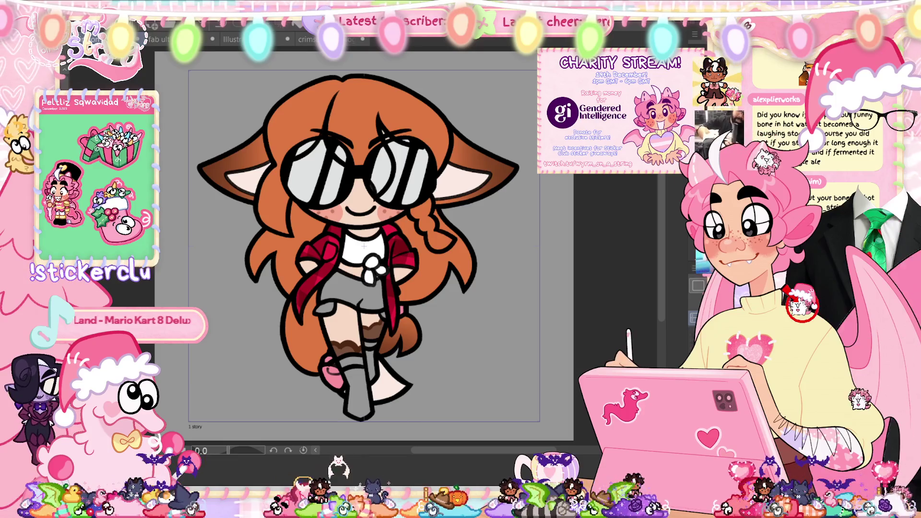
{"action": "key", "text": "Right"}
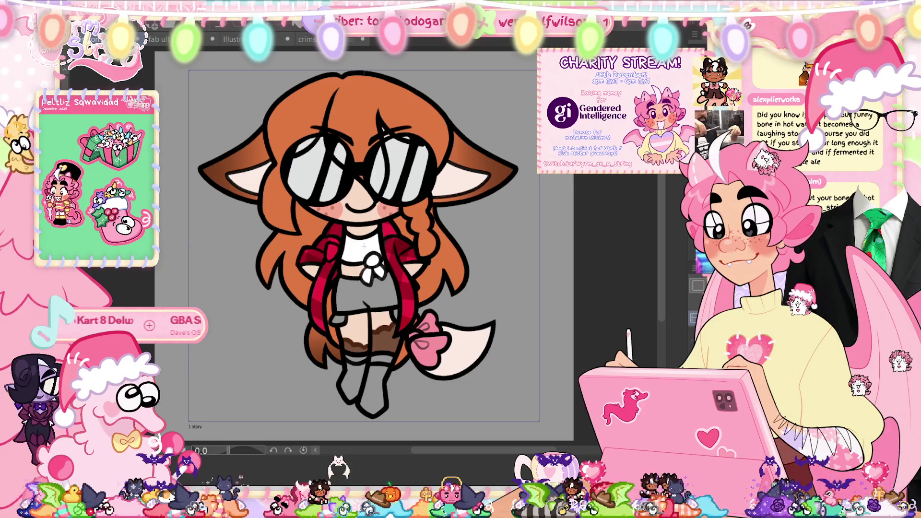
{"action": "key", "text": "Right"}
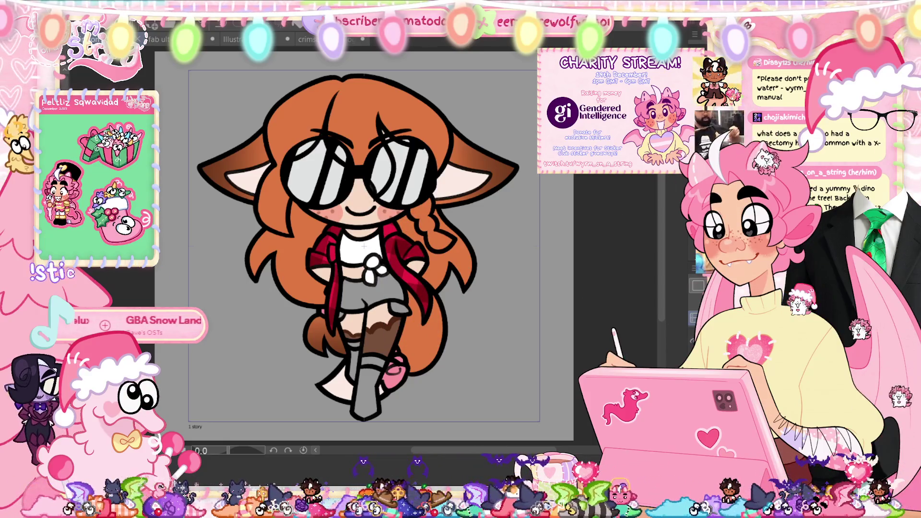
{"action": "scroll", "coordinate": [373, 379], "scroll_direction": "up", "scroll_amount": 2}
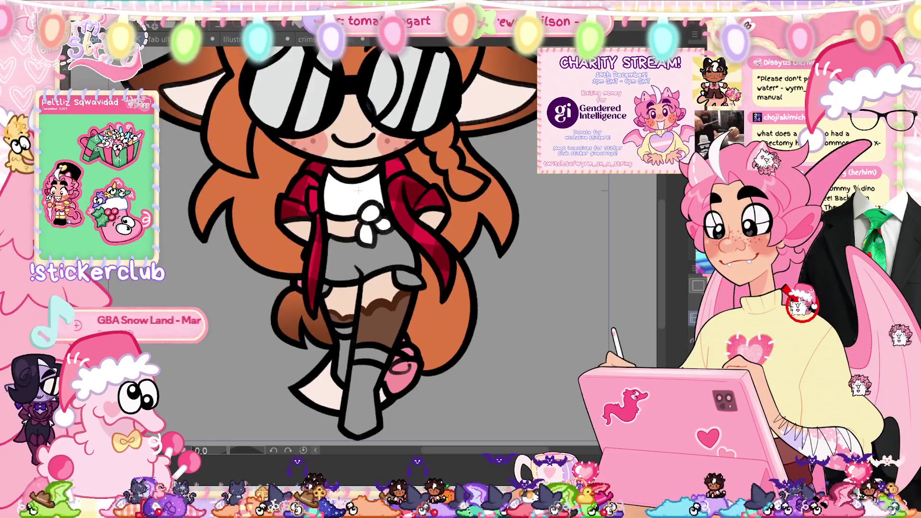
Step: Lasso the shorts on the lineart and fill them dark purple on this frame
{"action": "key", "text": "ctrl+z"}
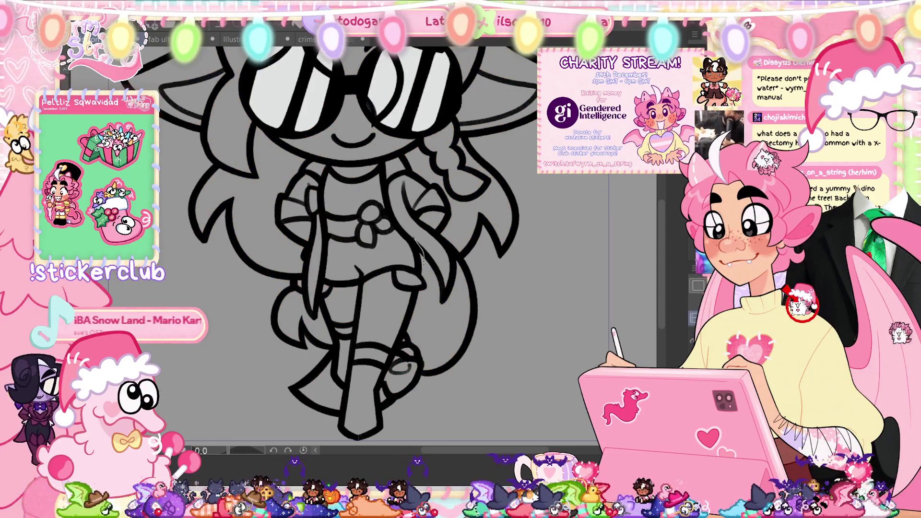
{"action": "mouse_move", "coordinate": [374, 281]}
{"action": "left_mouse_down"}
{"action": "mouse_move", "coordinate": [317, 284]}
{"action": "mouse_move", "coordinate": [319, 235]}
{"action": "mouse_move", "coordinate": [432, 229]}
{"action": "left_mouse_up"}
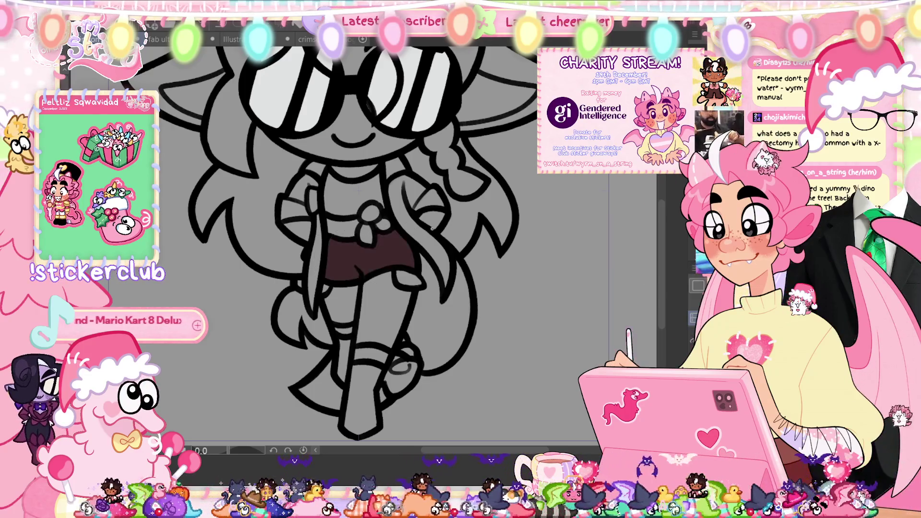
{"action": "left_click", "coordinate": [369, 255]}
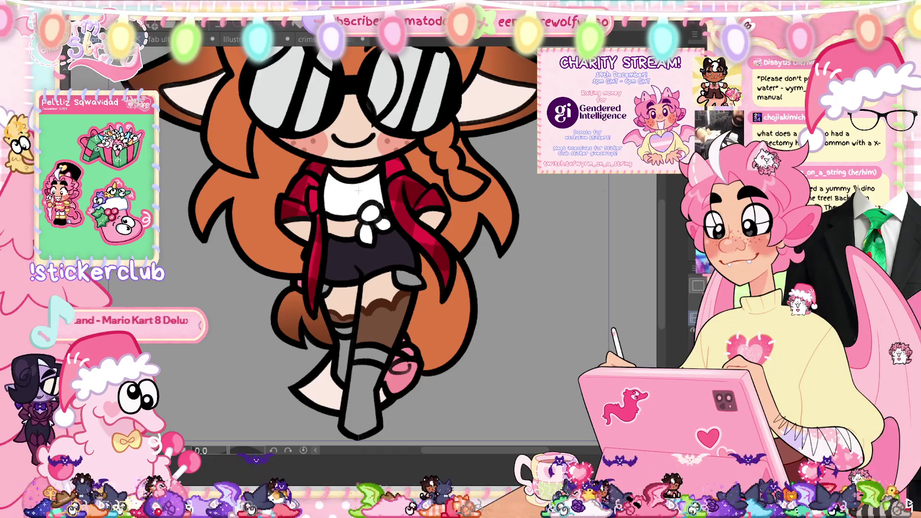
Step: On the next frame, fill the shorts dark and patch their missed lower and top edges
{"action": "key", "text": "Right"}
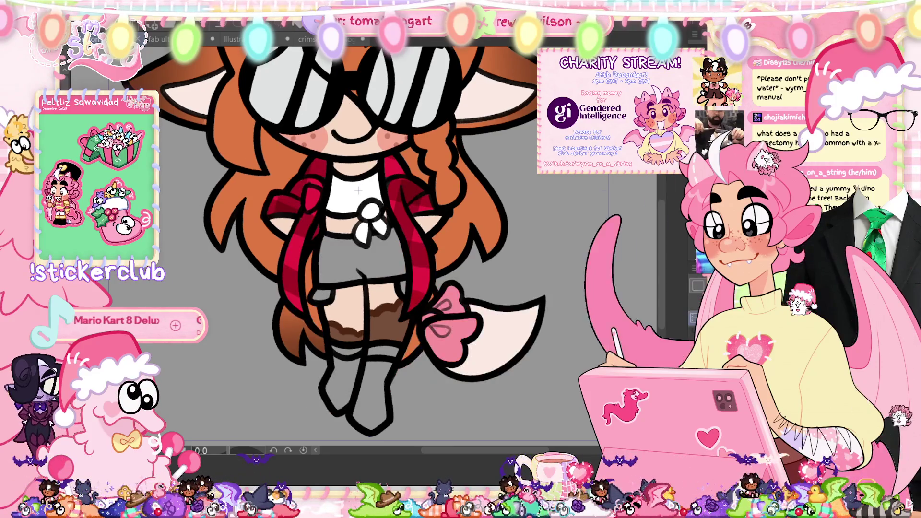
{"action": "key", "text": "ctrl+z"}
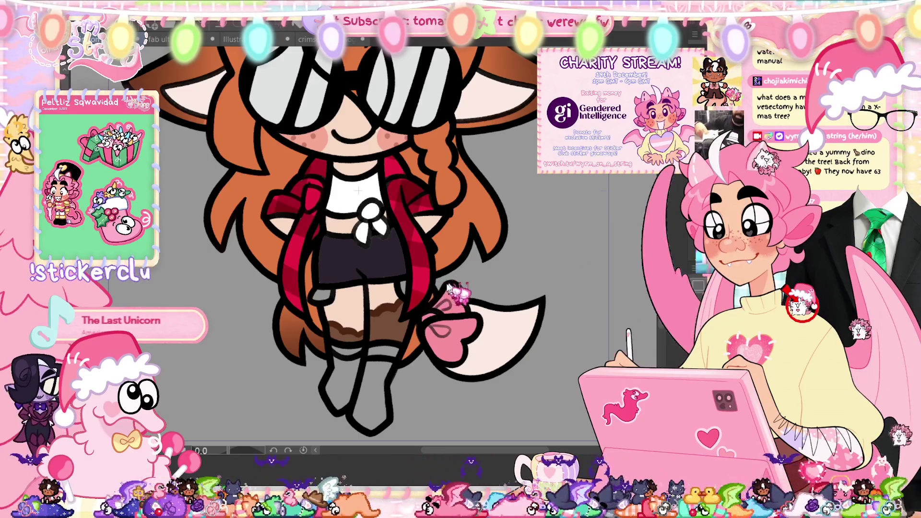
{"action": "left_click_drag", "start_coordinate": [374, 283], "coordinate": [319, 287]}
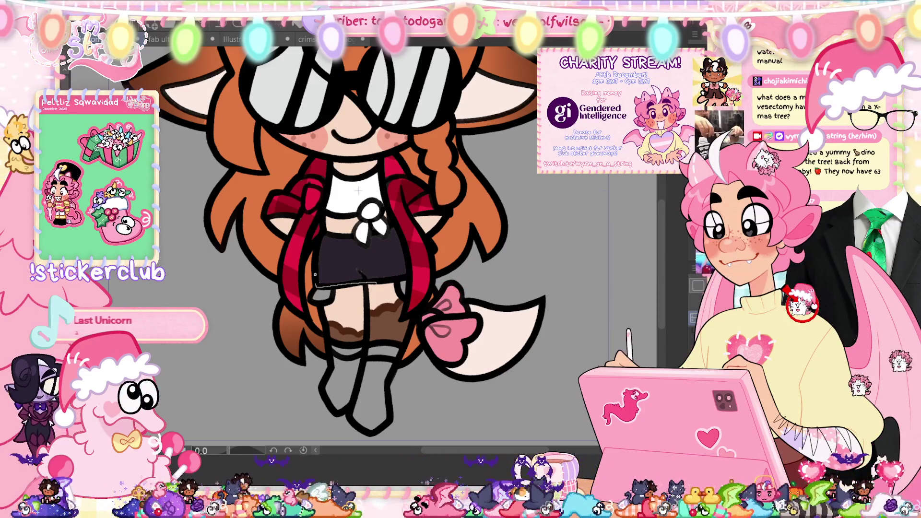
{"action": "left_click_drag", "start_coordinate": [316, 240], "coordinate": [336, 234]}
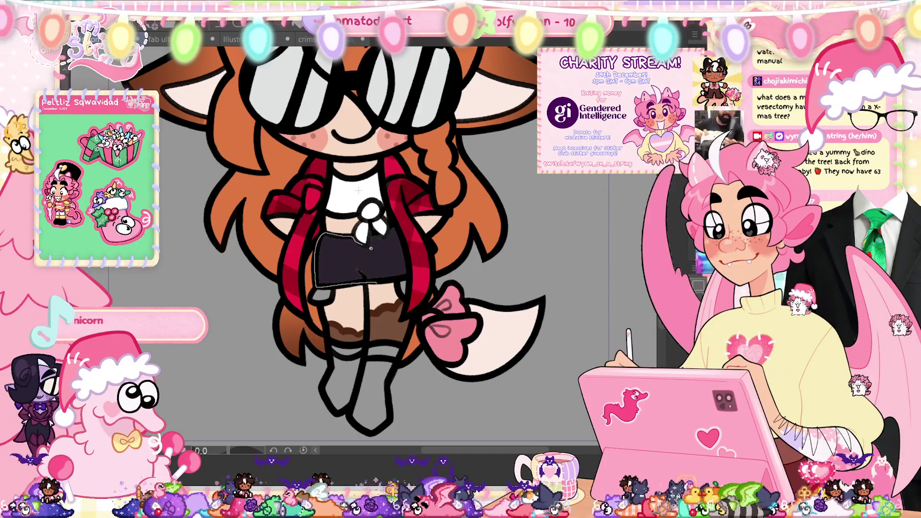
{"action": "left_click_drag", "start_coordinate": [389, 277], "coordinate": [393, 281]}
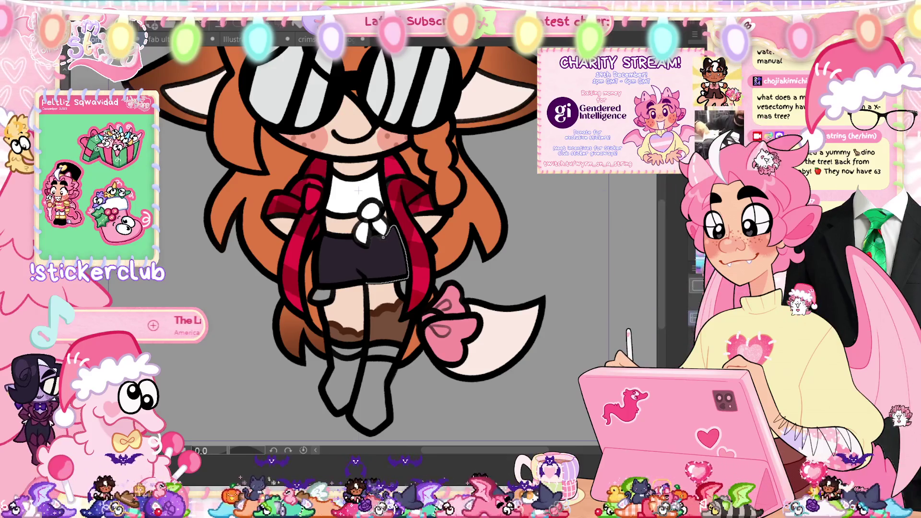
{"action": "key", "text": "ctrl+d"}
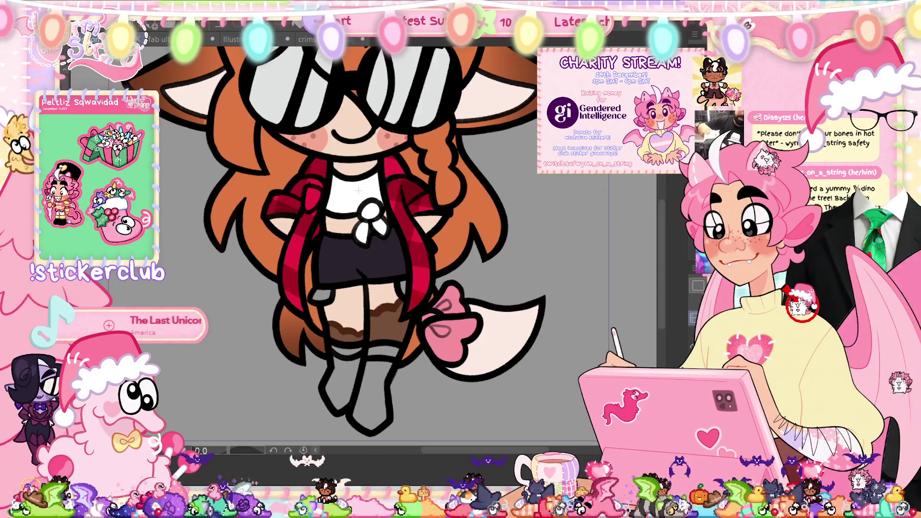
Step: Fill the shorts dark on the next animation frame and clear the selection
{"action": "left_click_drag", "start_coordinate": [359, 191], "coordinate": [358, 203]}
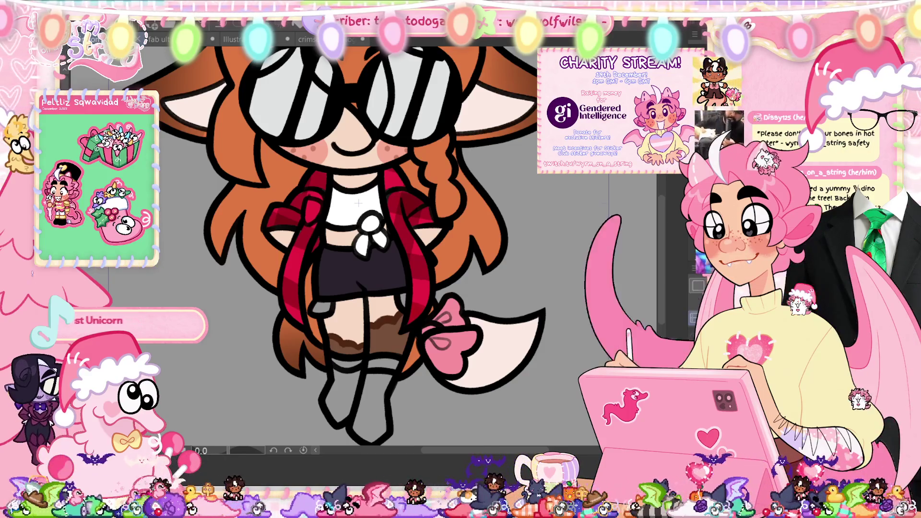
{"action": "key", "text": "ctrl+z"}
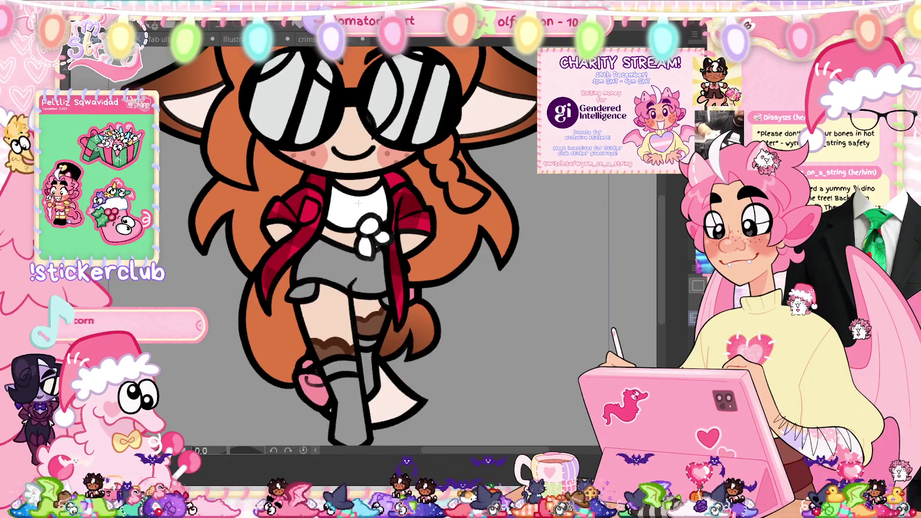
{"action": "left_click", "coordinate": [361, 293]}
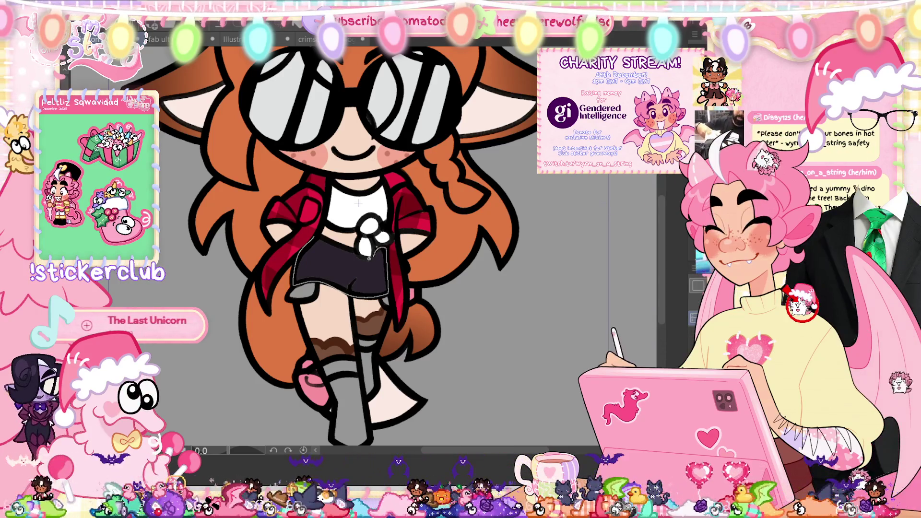
{"action": "left_click", "coordinate": [315, 255]}
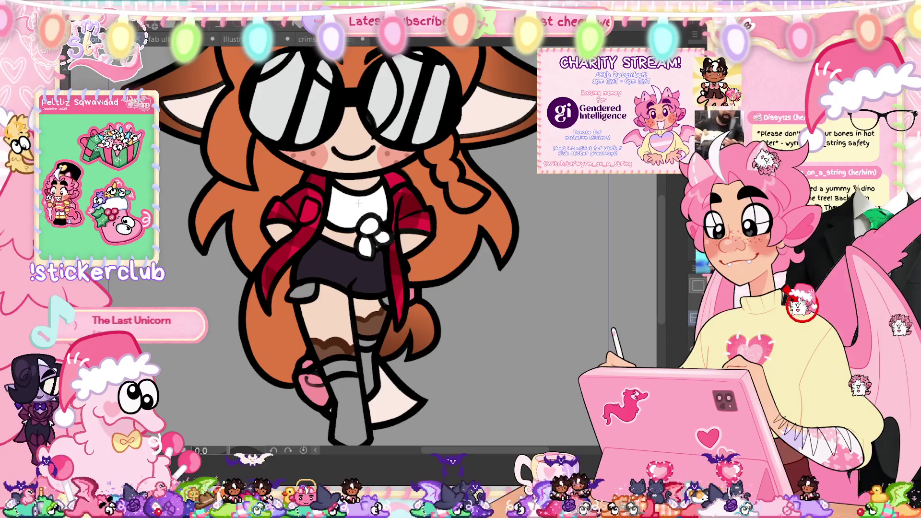
Step: On the following frame, lasso-fill both halves of the shorts black, then switch to the Crimson Vixen logo
{"action": "key", "text": "ctrl+Tab"}
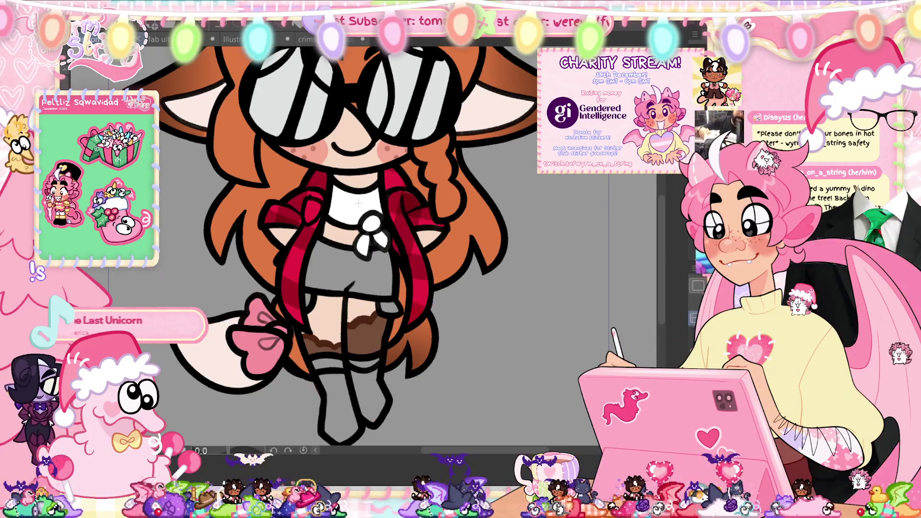
{"action": "left_click_drag", "start_coordinate": [305, 293], "coordinate": [354, 283]}
{"action": "left_click_drag", "start_coordinate": [352, 251], "coordinate": [307, 239]}
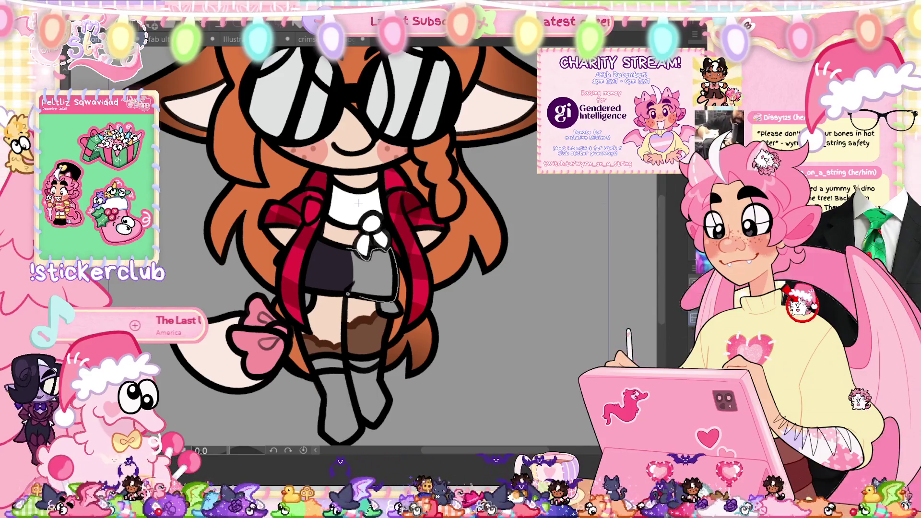
{"action": "left_click_drag", "start_coordinate": [353, 254], "coordinate": [354, 251]}
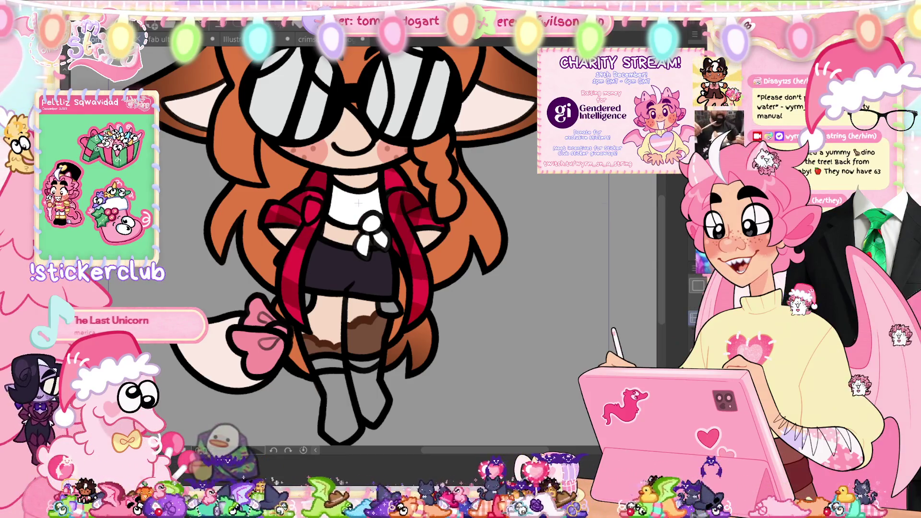
{"action": "key", "text": "Right"}
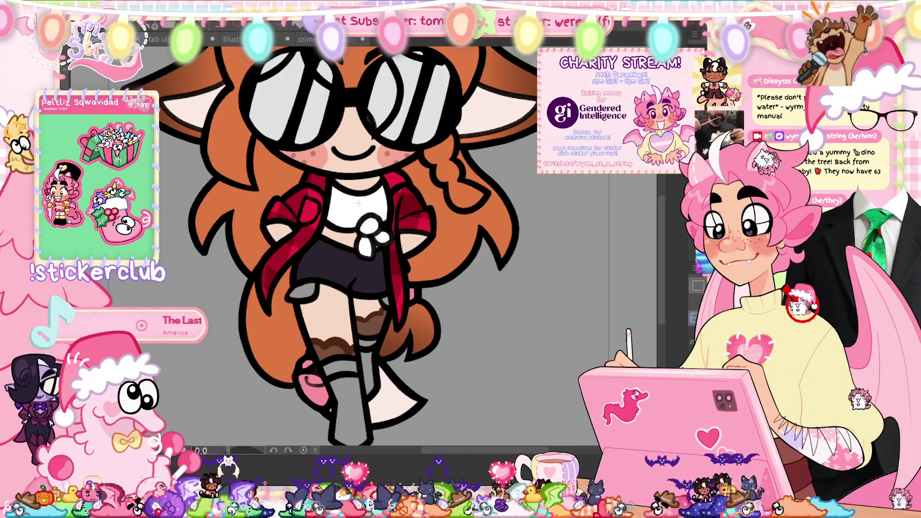
{"action": "key", "text": "ctrl+Tab"}
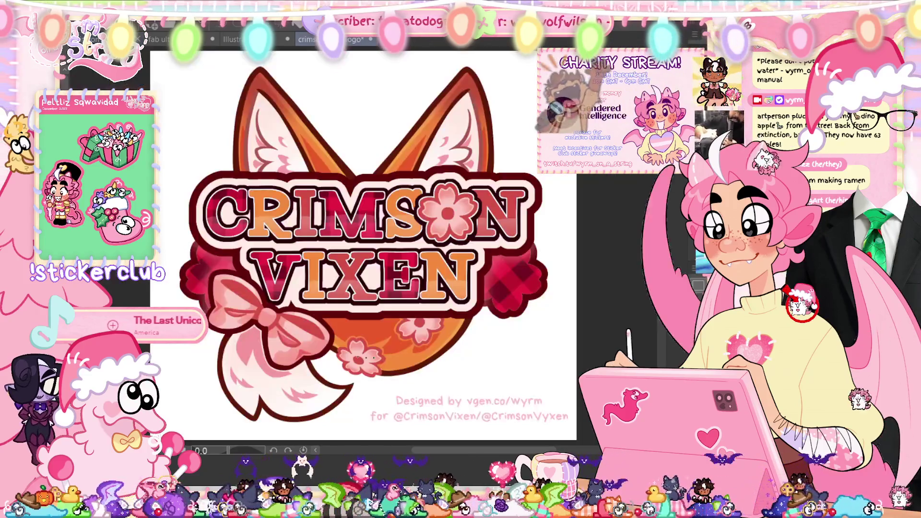
Step: Return from the Crimson Vixen logo to the fox-girl animation and move to a different pose frame
{"action": "left_click", "coordinate": [421, 331], "text": "alt"}
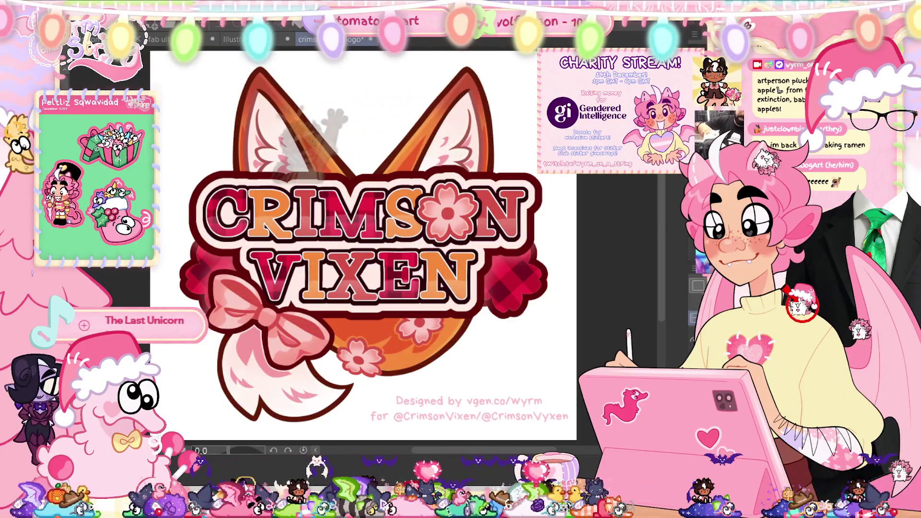
{"action": "key", "text": "ctrl+Tab"}
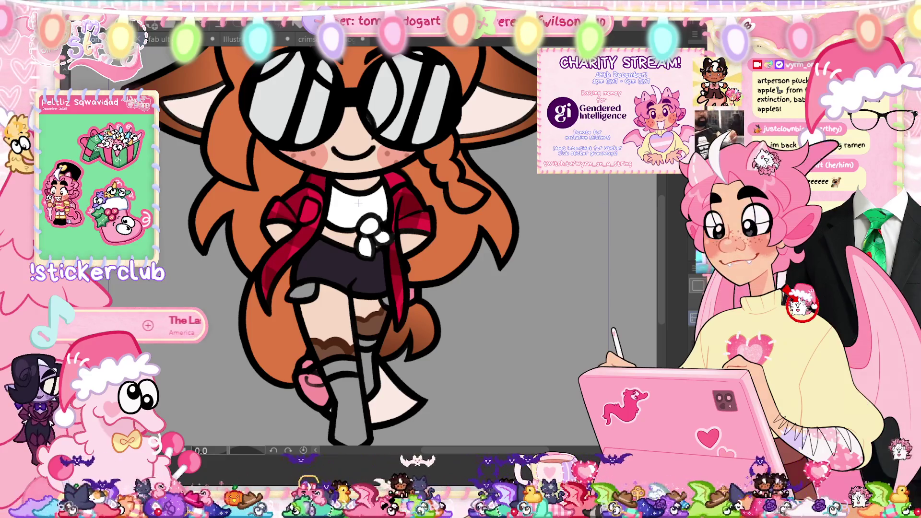
{"action": "key", "text": "Right"}
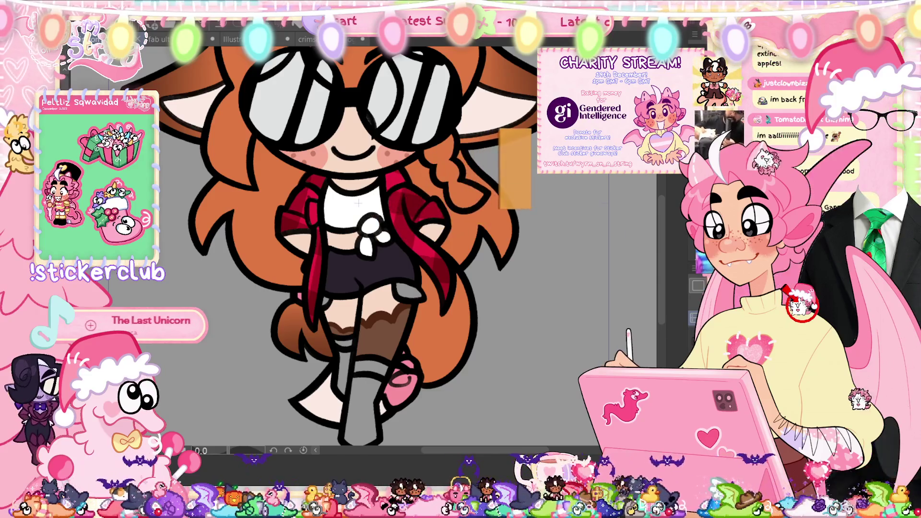
{"action": "scroll", "coordinate": [415, 276], "scroll_direction": "up", "scroll_amount": 2}
{"action": "scroll", "coordinate": [415, 276], "scroll_direction": "up", "scroll_amount": 2}
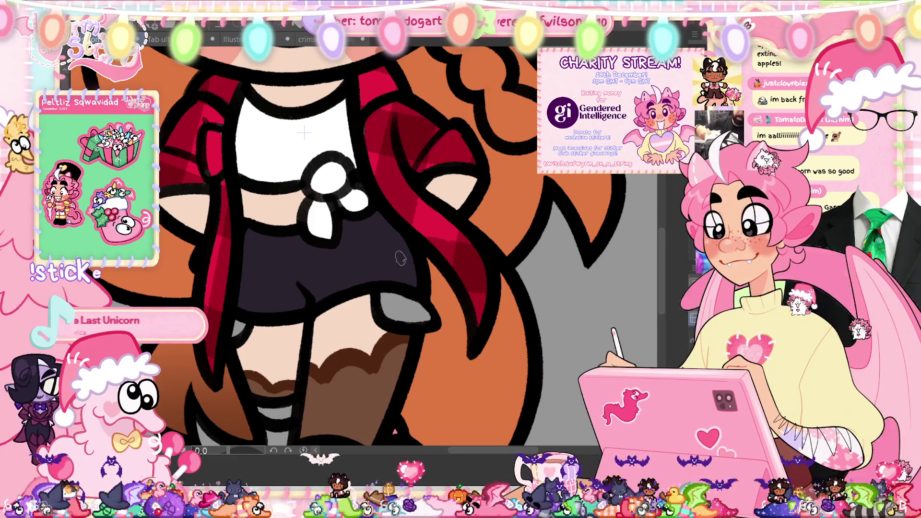
Step: Paint pale pink cloud-shaped spots across the dark shorts, including one on the left side
{"action": "left_click_drag", "start_coordinate": [398, 248], "coordinate": [391, 274]}
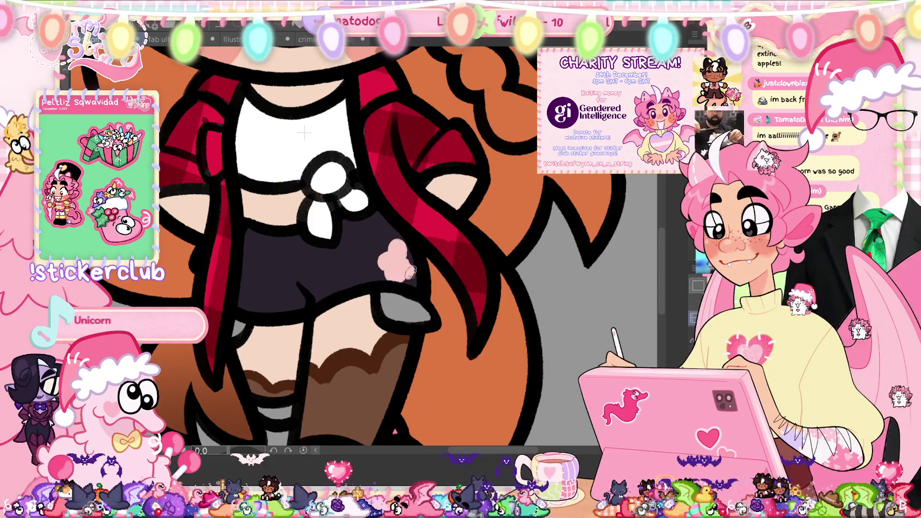
{"action": "left_click", "coordinate": [368, 279]}
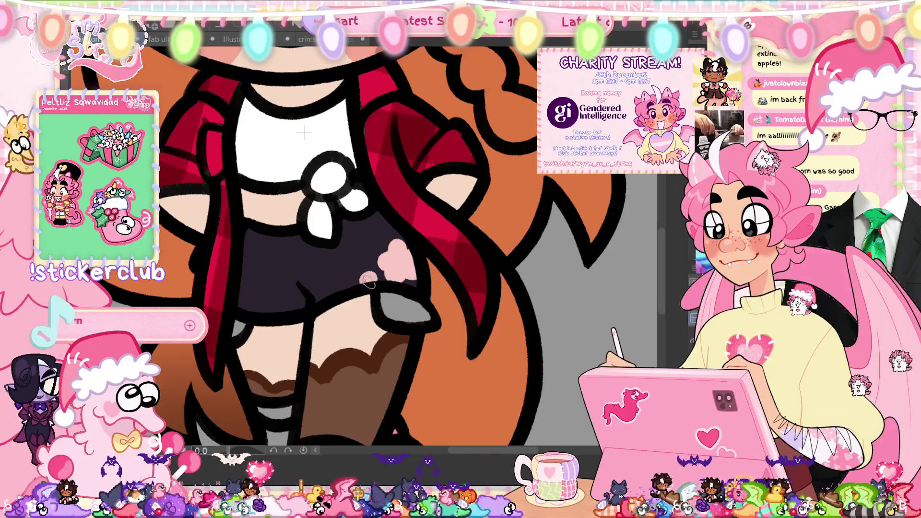
{"action": "left_click_drag", "start_coordinate": [372, 275], "coordinate": [348, 281]}
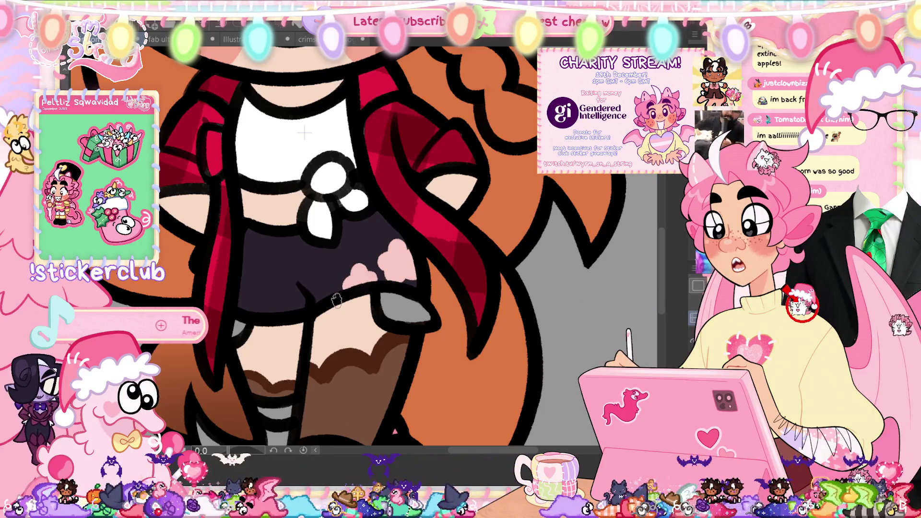
{"action": "left_click_drag", "start_coordinate": [245, 263], "coordinate": [247, 271]}
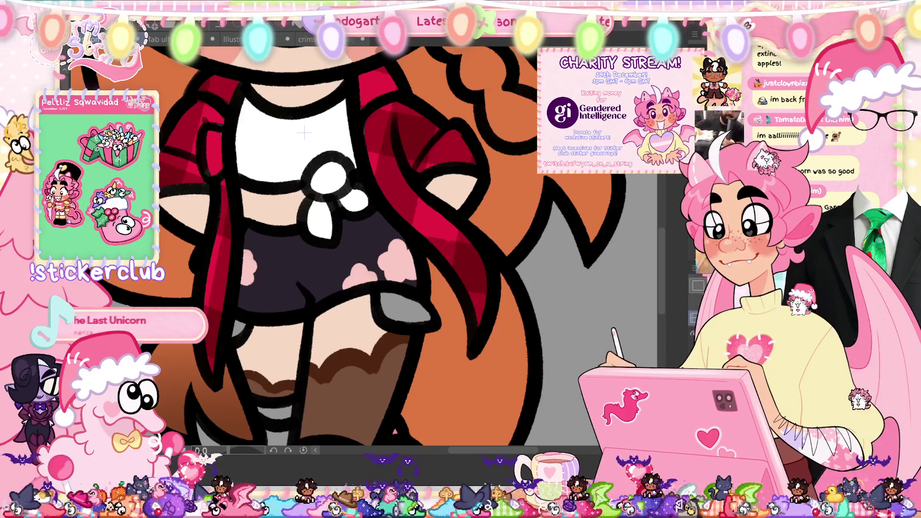
{"action": "key", "text": "minus"}
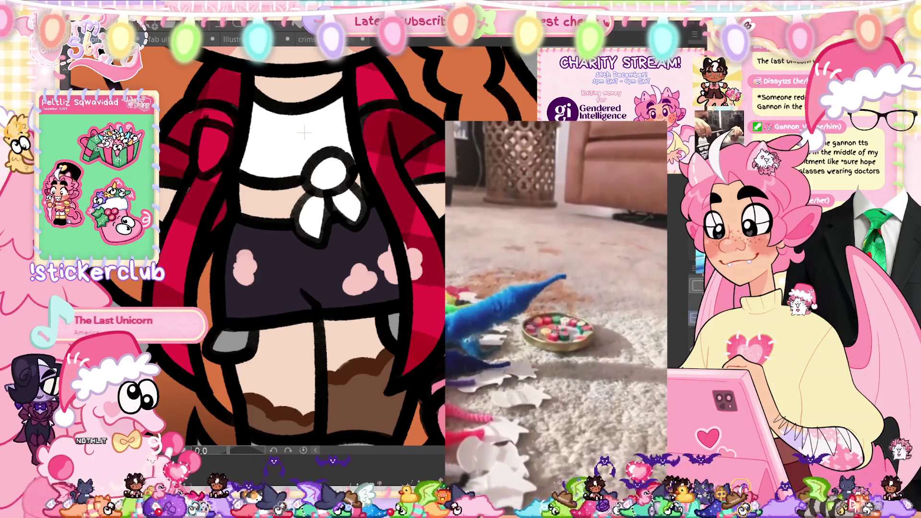
Step: Nudge the right pink spots right and down, then start transforming the left spot
{"action": "key", "text": "ctrl+t"}
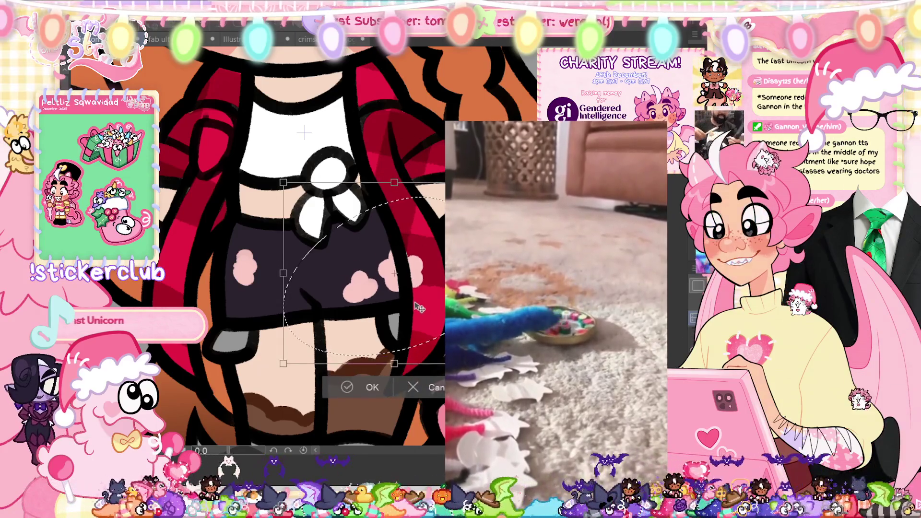
{"action": "left_click_drag", "start_coordinate": [345, 221], "coordinate": [362, 235]}
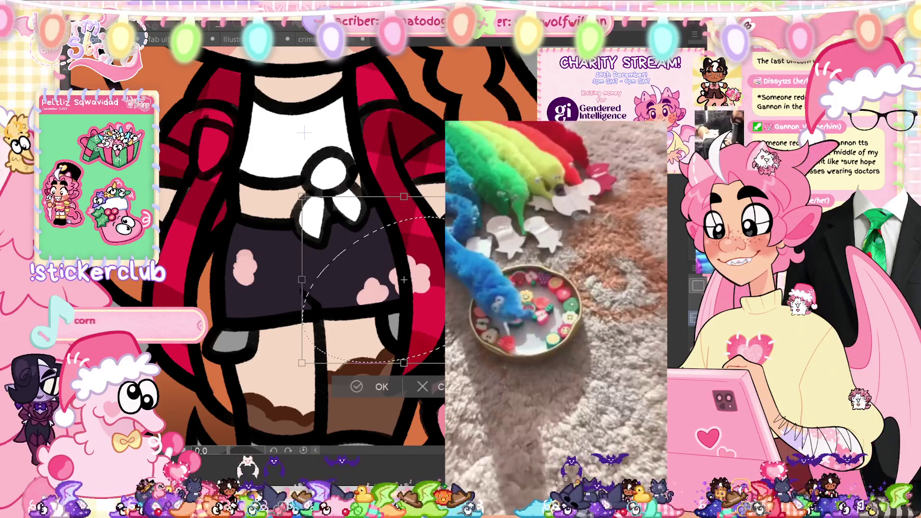
{"action": "left_click", "coordinate": [379, 387]}
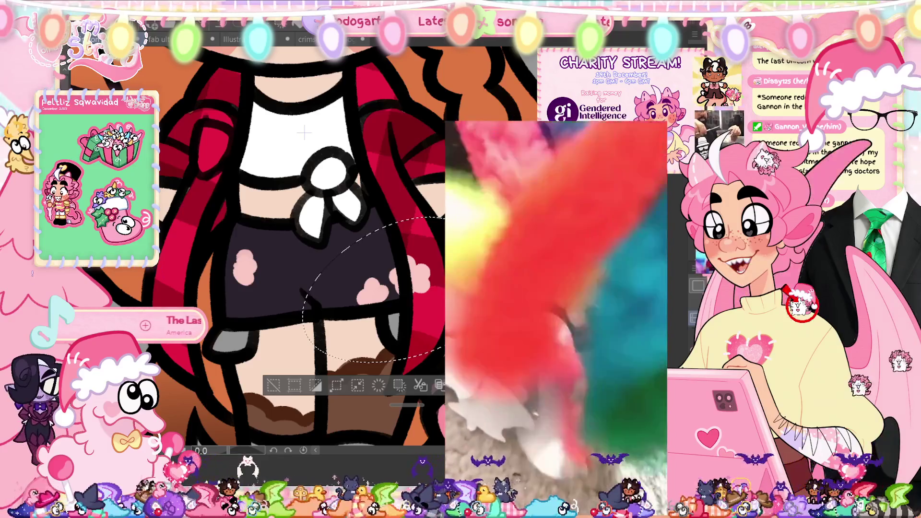
{"action": "key", "text": "ctrl+d"}
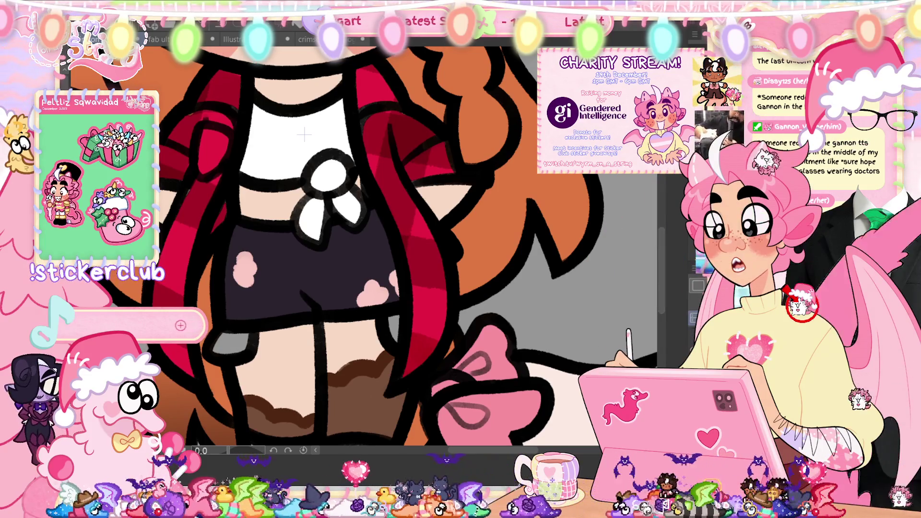
{"action": "left_click_drag", "start_coordinate": [250, 179], "coordinate": [245, 230]}
{"action": "key", "text": "ctrl+t"}
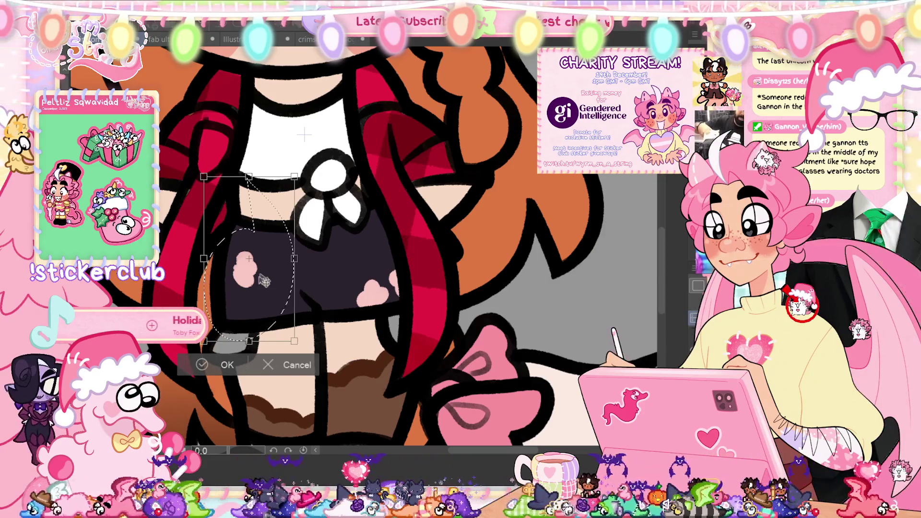